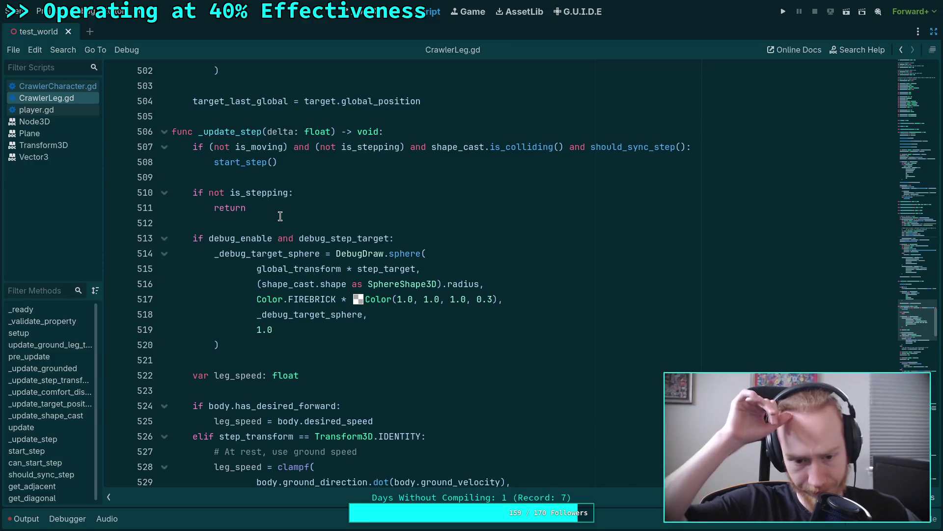
Step: Review CrawlerCharacter.gd and the pre_update and _update_grounded code in CrawlerLeg.gd
click(22, 87)
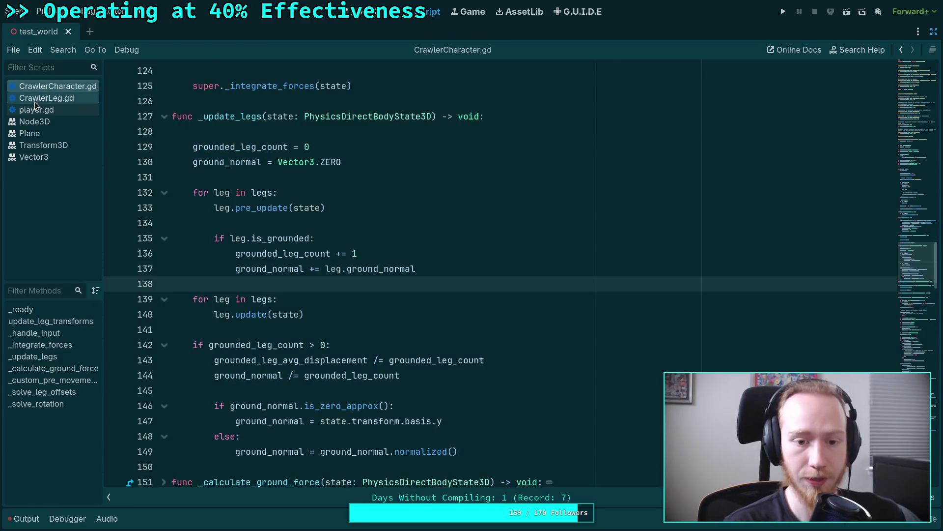
click(35, 100)
scroll(261, 201, up, 15)
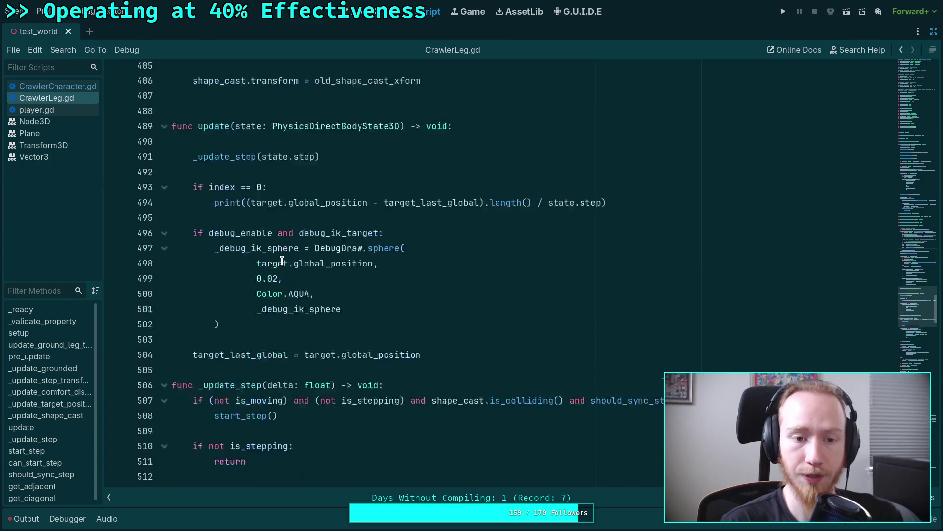
scroll(276, 259, up, 20)
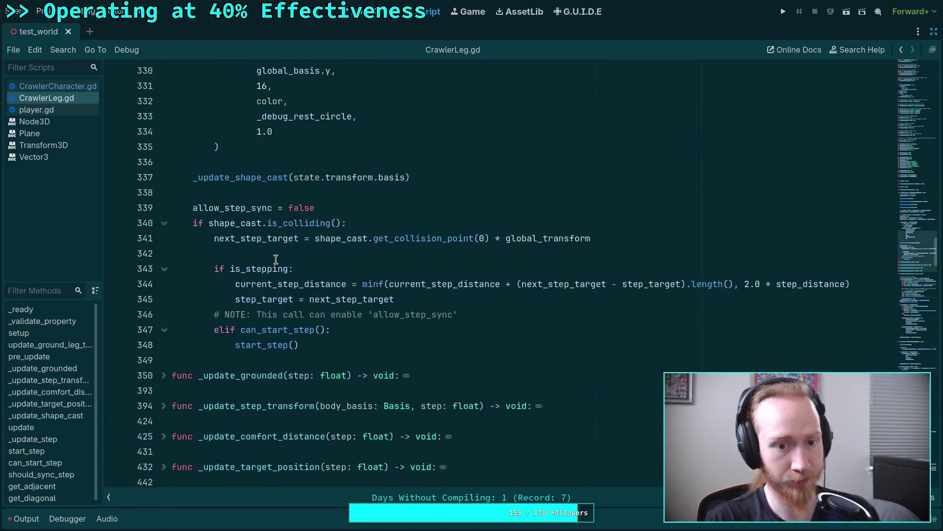
scroll(210, 292, down, 4)
scroll(210, 292, down, 4)
double_click(248, 161)
scroll(168, 201, up, 2)
click(165, 194)
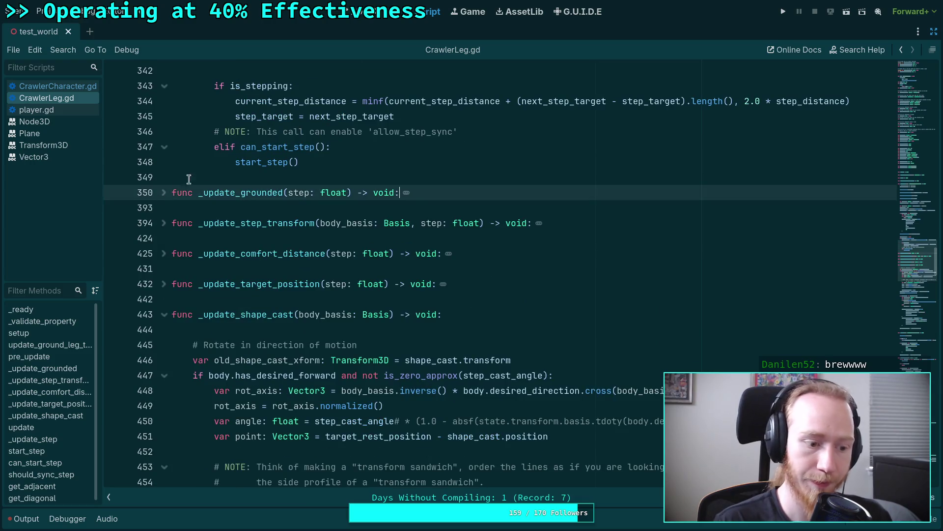
scroll(223, 295, up, 6)
scroll(227, 302, up, 7)
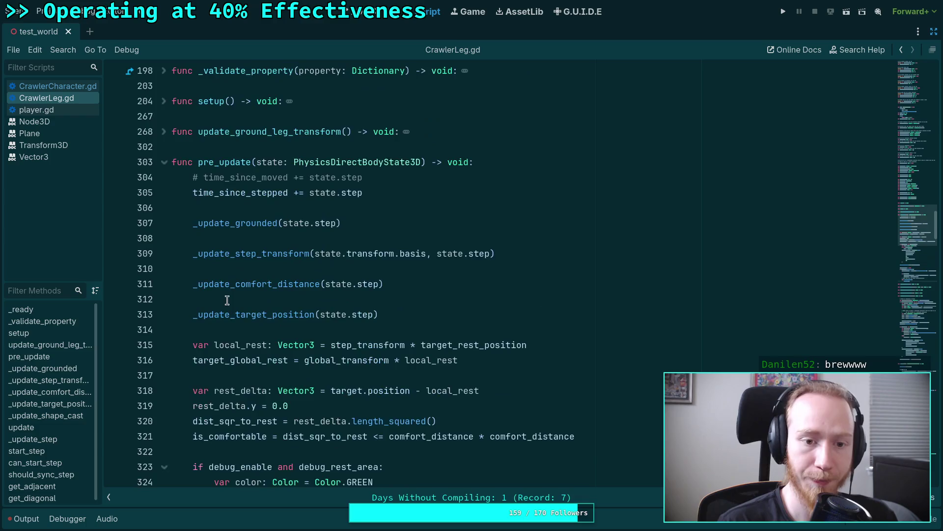
click(276, 251)
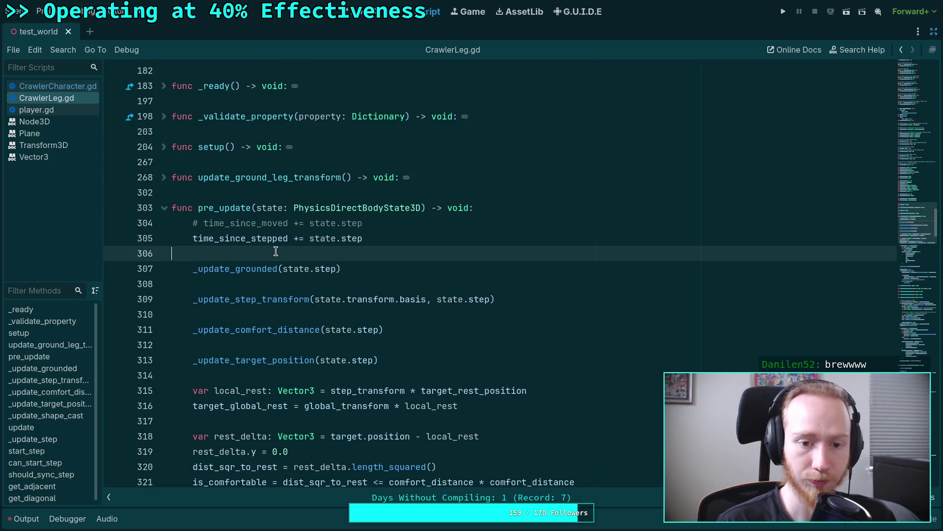
double_click(233, 243)
scroll(295, 275, down, 9)
scroll(362, 287, up, 10)
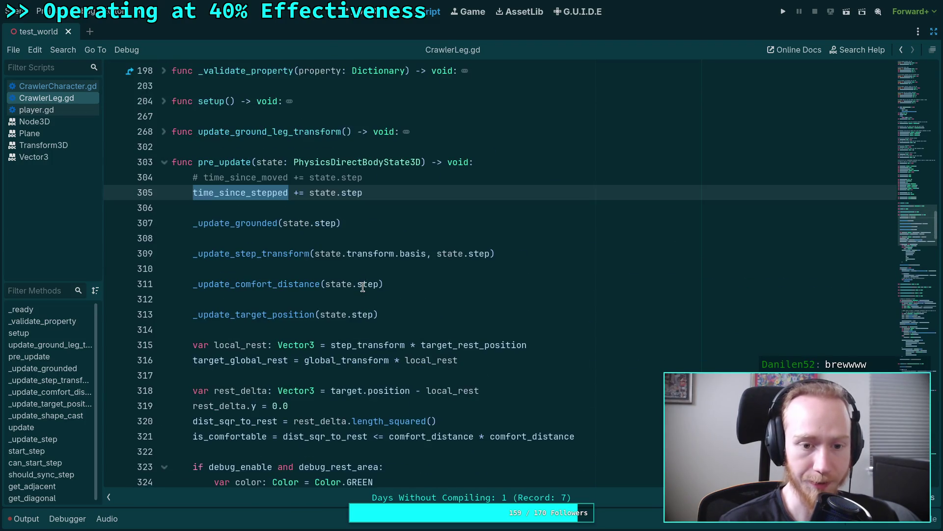
scroll(372, 285, down, 4)
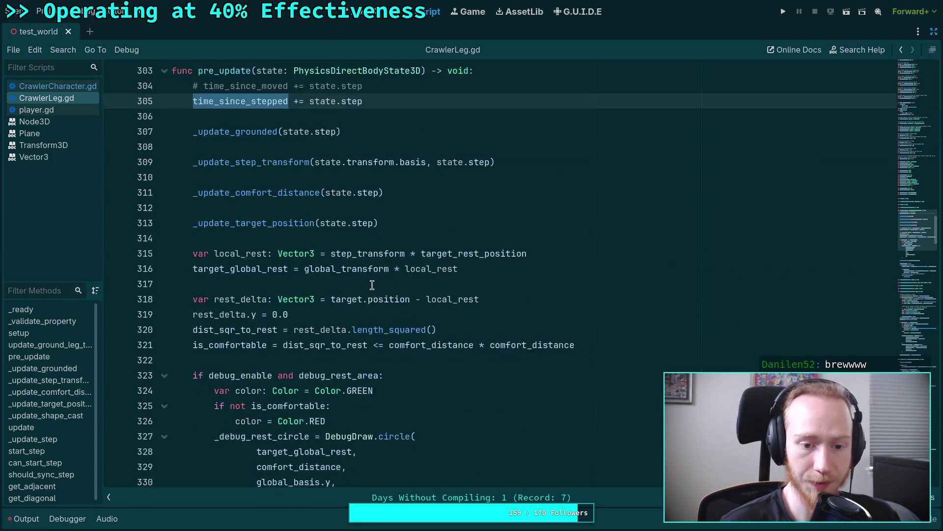
scroll(393, 289, up, 2)
scroll(422, 293, down, 6)
scroll(421, 293, down, 3)
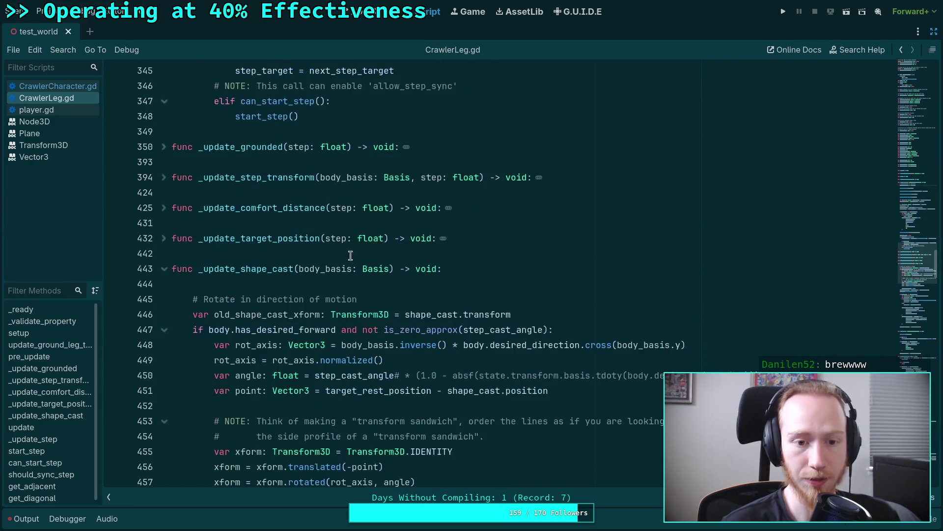
click(164, 147)
scroll(263, 296, down, 3)
Step: Cut the time_since_grounded increment on line 371 out of _update_grounded
double_click(279, 329)
scroll(344, 331, down, 2)
scroll(388, 332, down, 2)
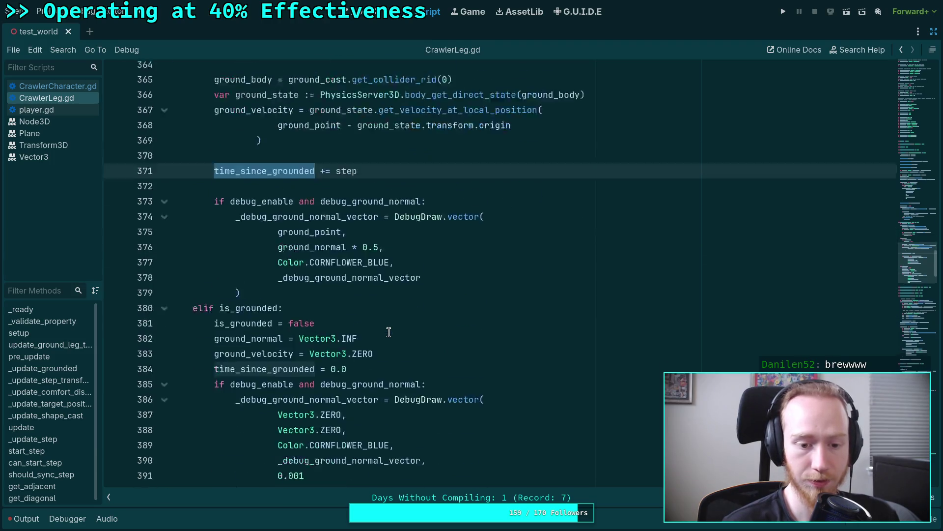
scroll(390, 326, up, 1)
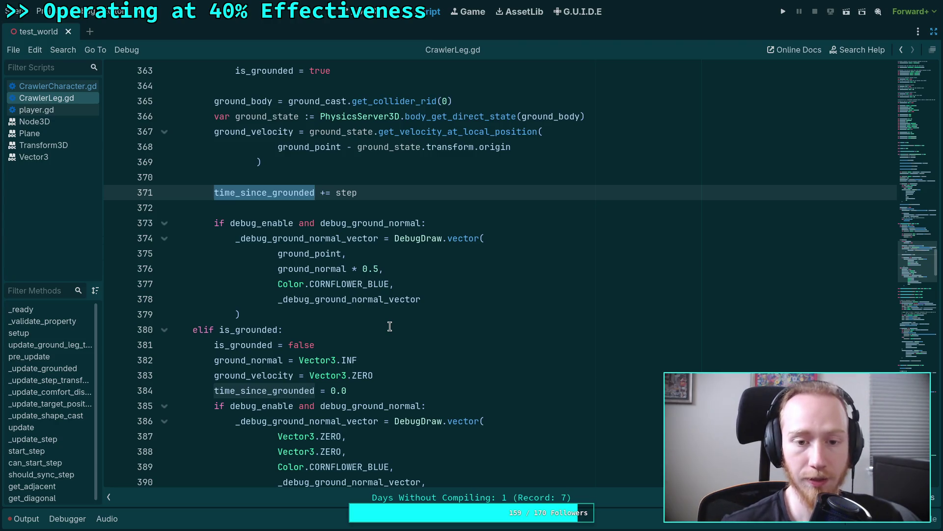
scroll(390, 326, up, 3)
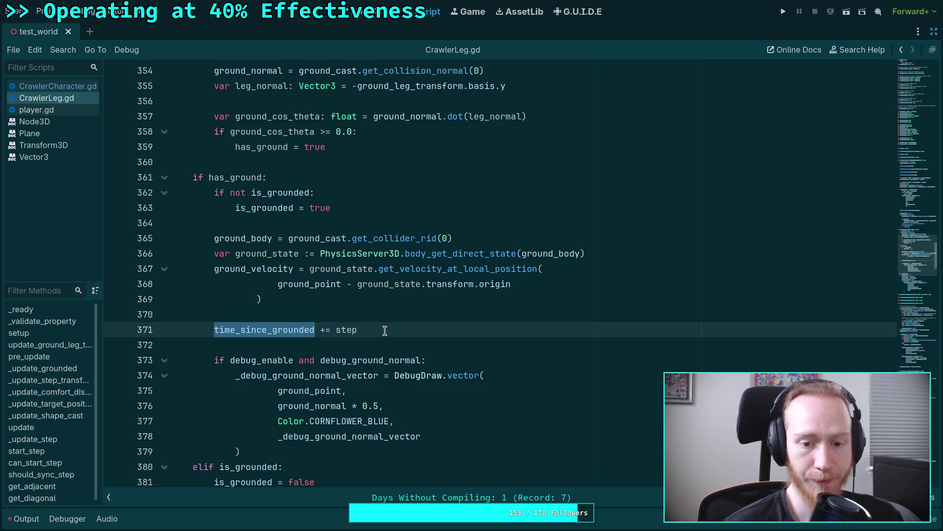
click(385, 330)
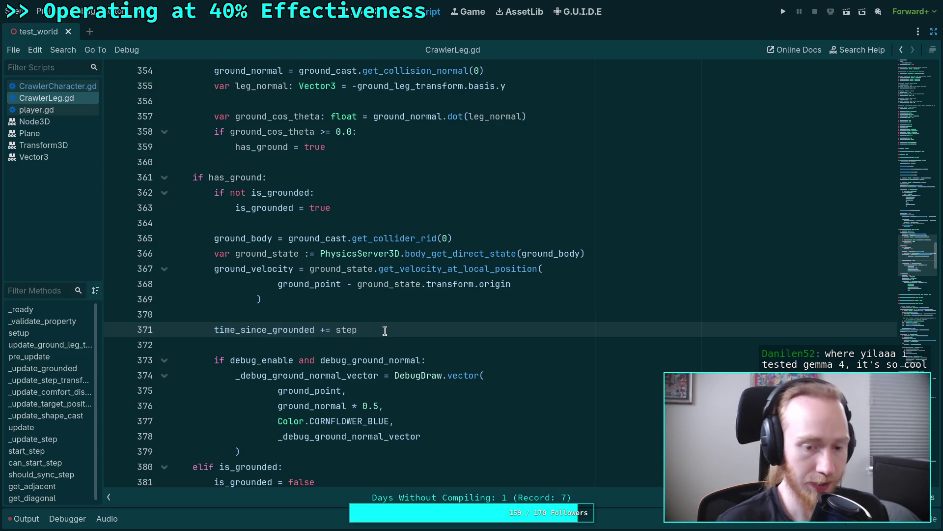
key(ctrl+shift+k)
key(BackSpace)
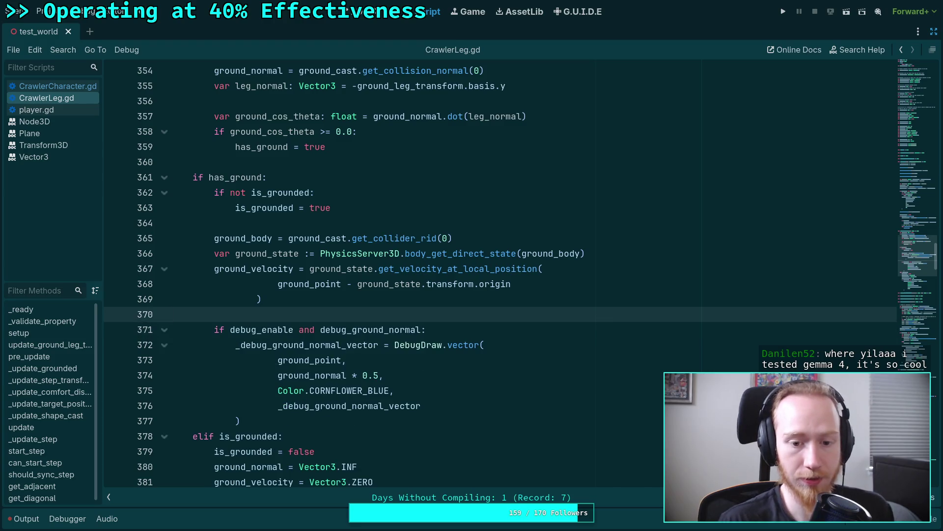
Step: Remove the step parameter from _update_grounded's signature and from its call on line 307
scroll(136, 444, up, 10)
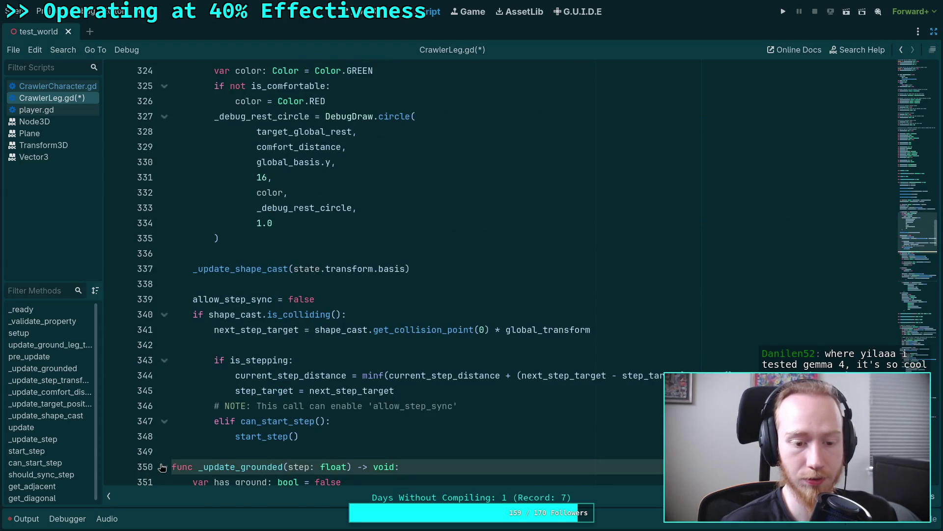
scroll(179, 455, down, 12)
scroll(344, 250, up, 5)
drag(289, 101, 351, 101)
key(BackSpace)
click(164, 102)
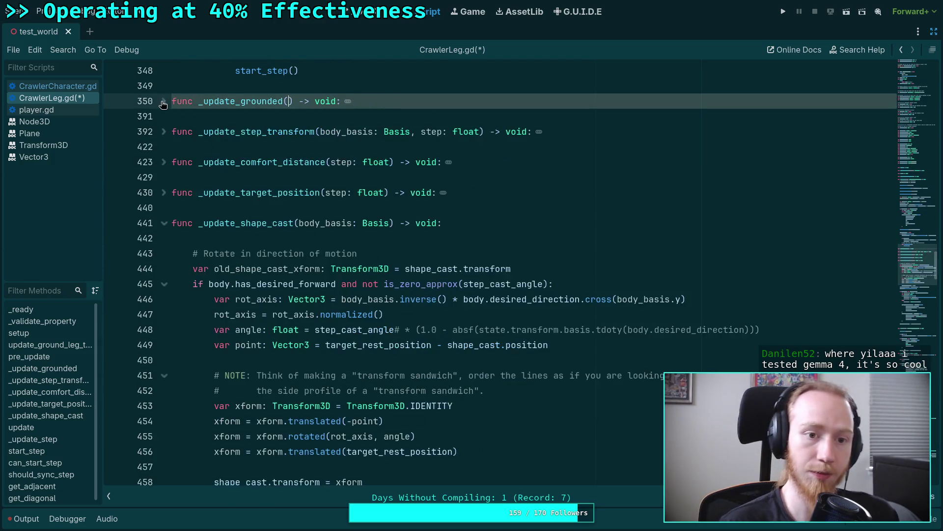
scroll(284, 218, up, 15)
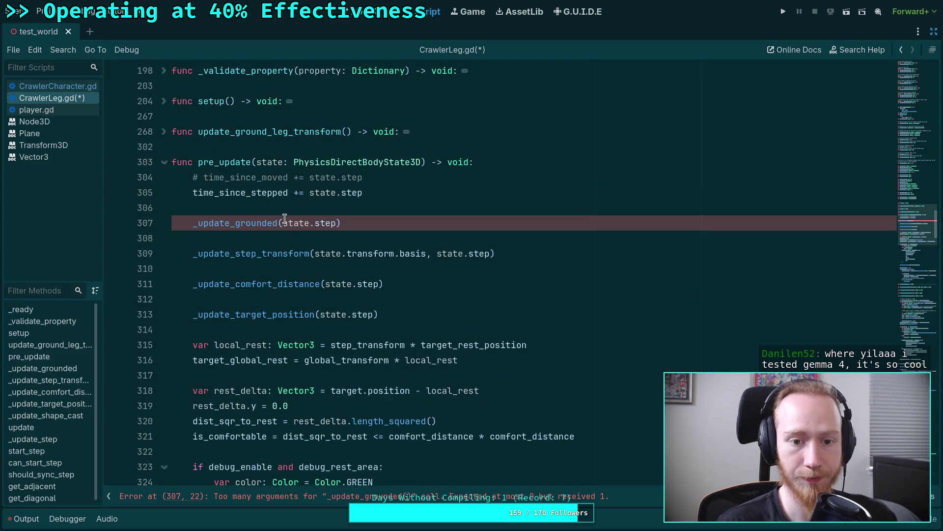
drag(284, 218, 337, 223)
key(BackSpace)
Step: Paste the increment into pre_update under an 'if is_grounded:' check and save
click(354, 223)
key(Return)
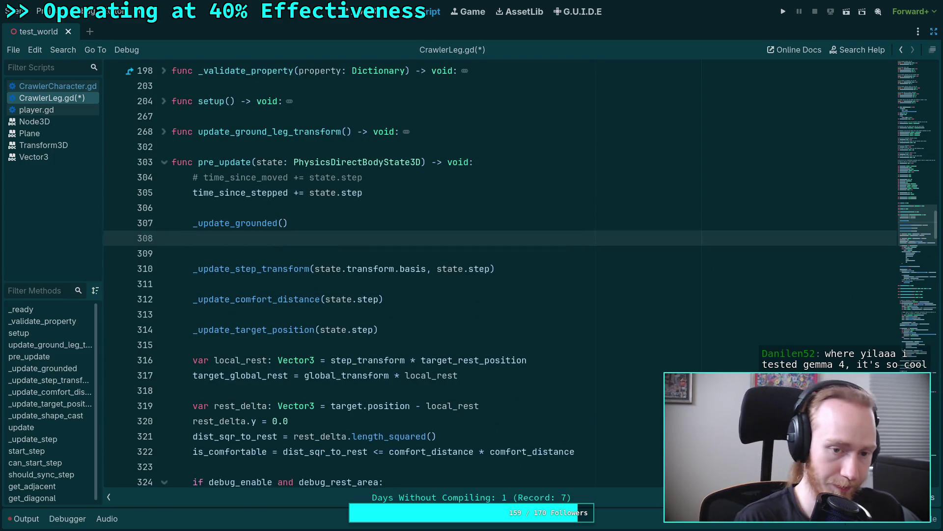
key(Return)
text(time_since_grounded += step)
click(230, 241)
key(Down)
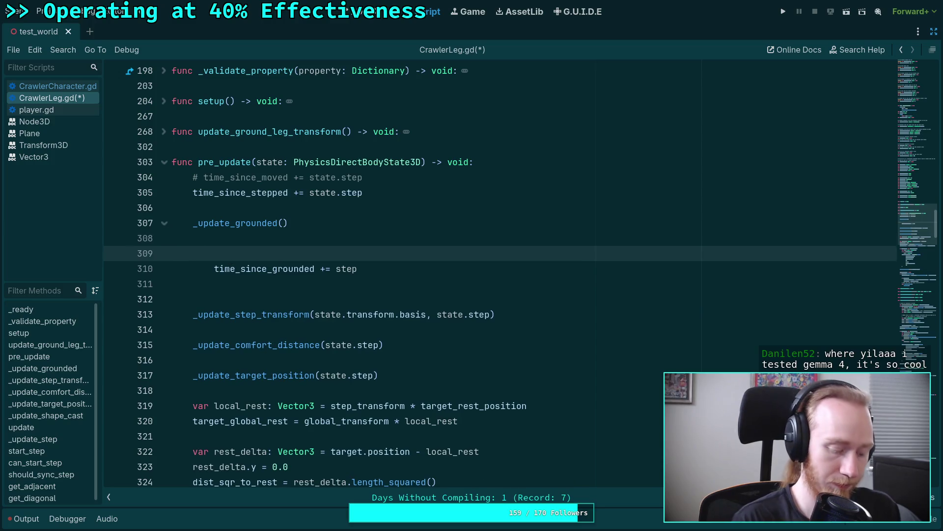
text(ed:)
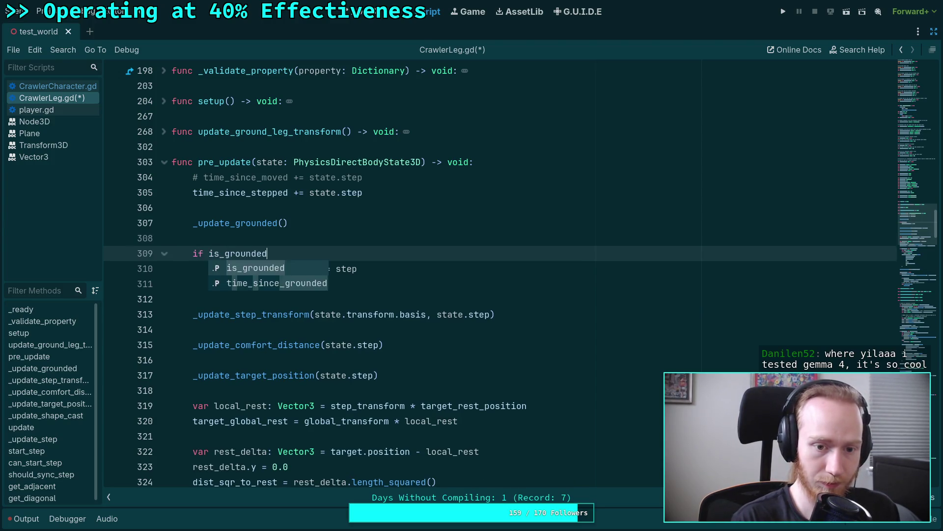
click(194, 283)
key(BackSpace)
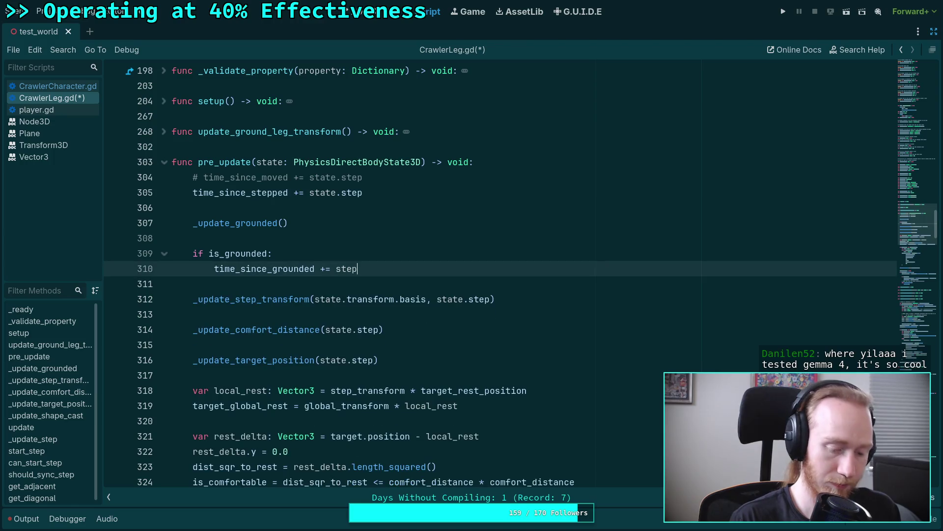
key(ctrl+s)
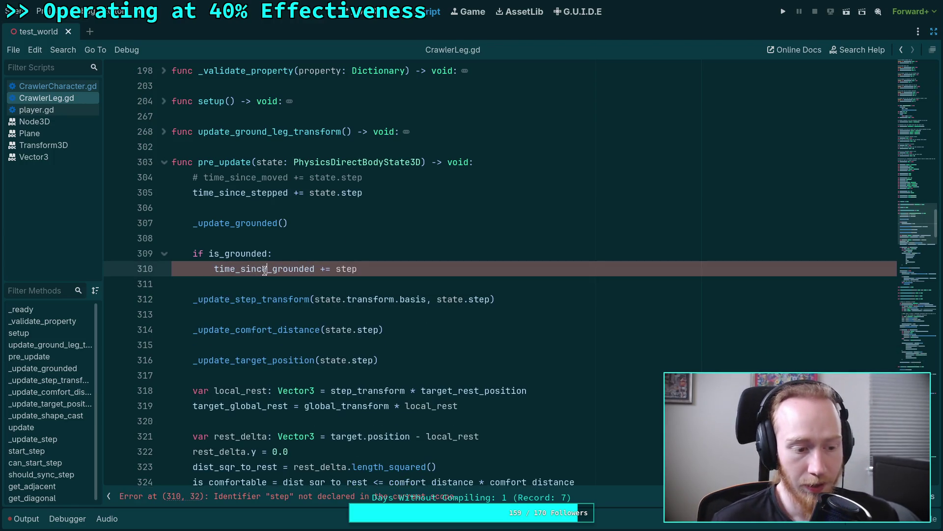
Step: Change step to state.step in the pasted time_since_grounded increment
click(285, 284)
click(343, 271)
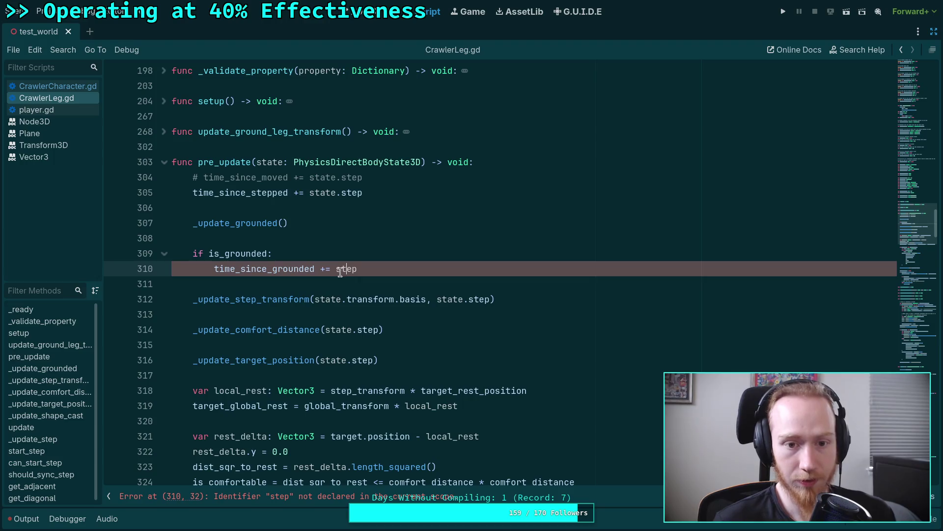
text(ate.st)
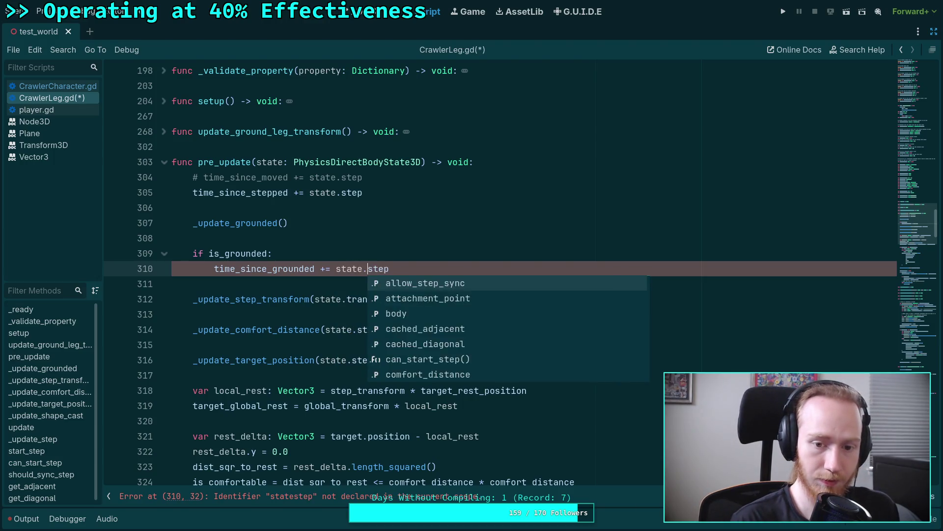
click(254, 283)
Step: Read through CrawlerLeg.gd's step-movement code, then run the test_world project
scroll(255, 283, down, 8)
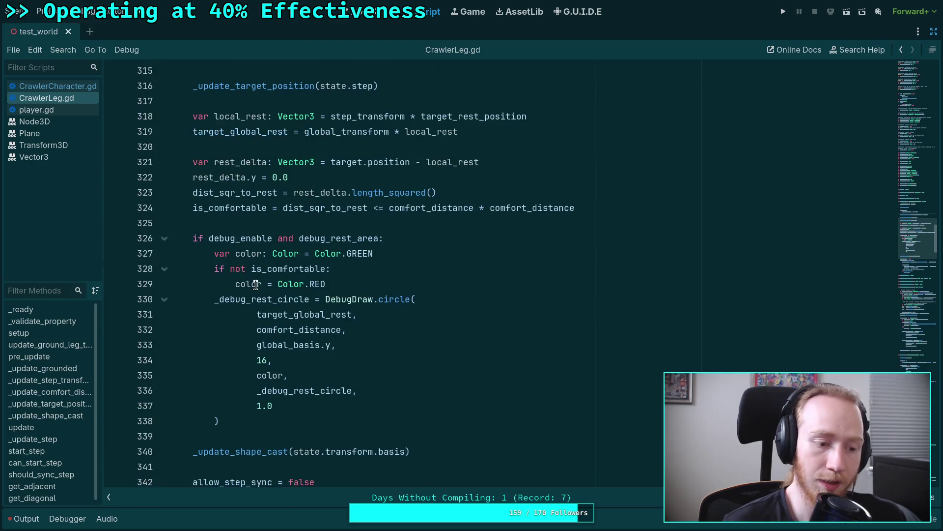
click(242, 347)
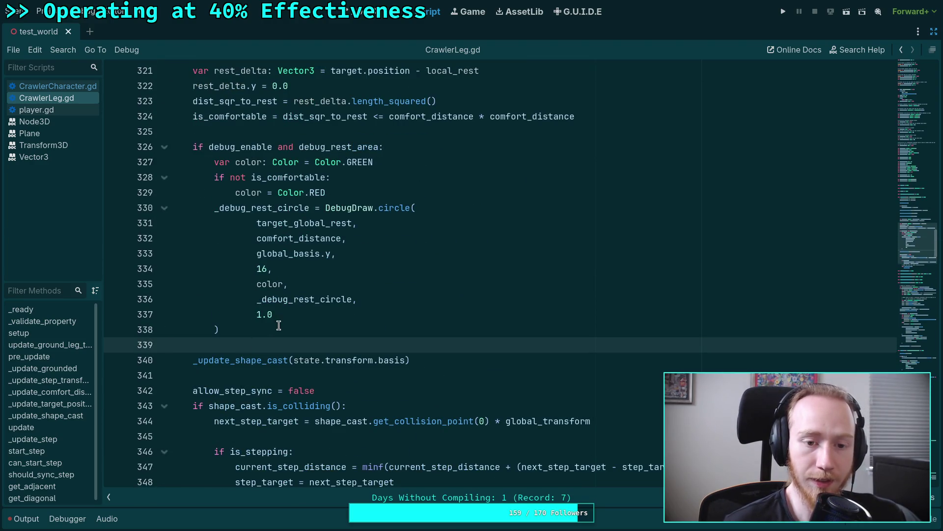
scroll(279, 325, down, 2)
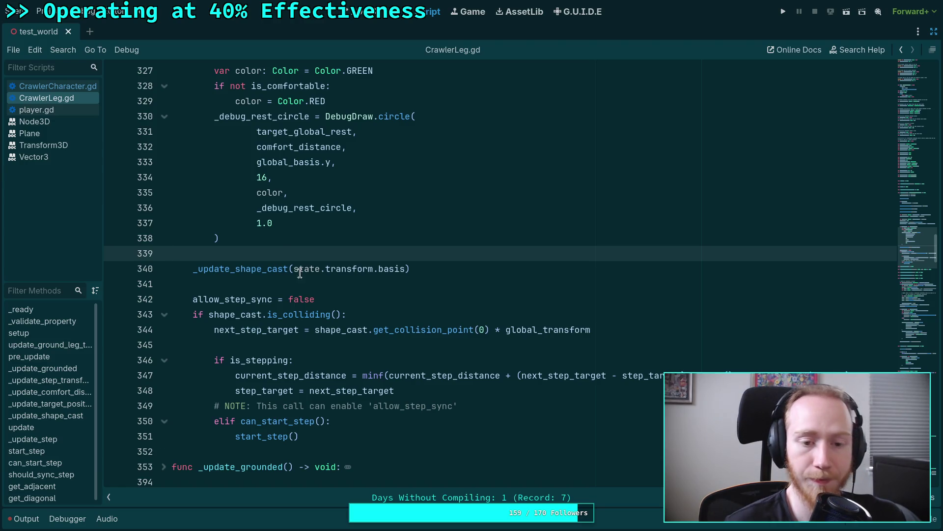
scroll(280, 253, down, 5)
scroll(280, 253, up, 13)
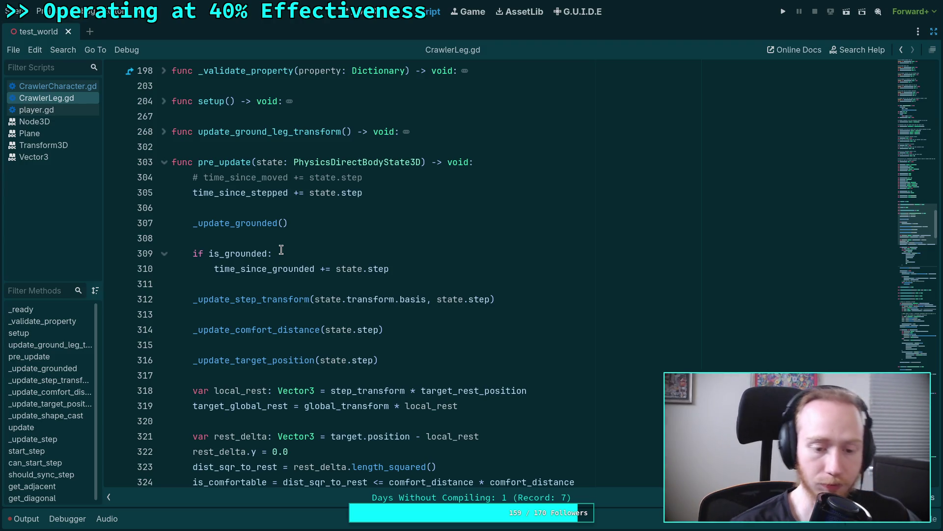
scroll(282, 250, down, 13)
scroll(284, 227, down, 8)
scroll(284, 226, down, 5)
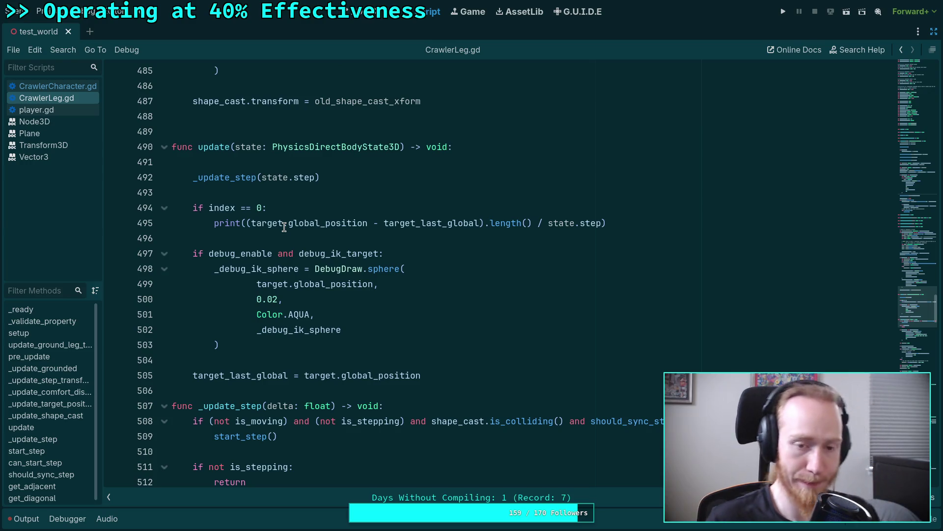
scroll(284, 227, down, 5)
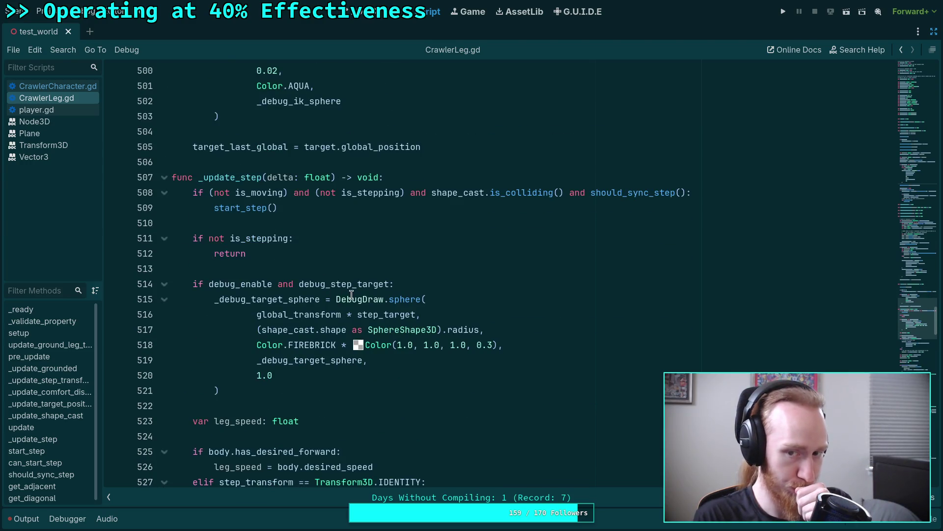
mouse_move(354, 293)
click(311, 267)
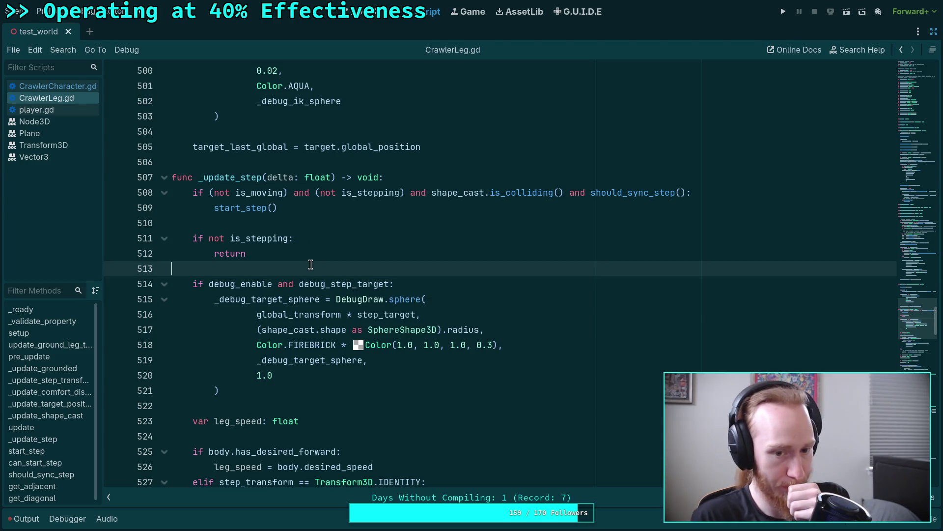
scroll(311, 265, down, 3)
scroll(312, 275, down, 4)
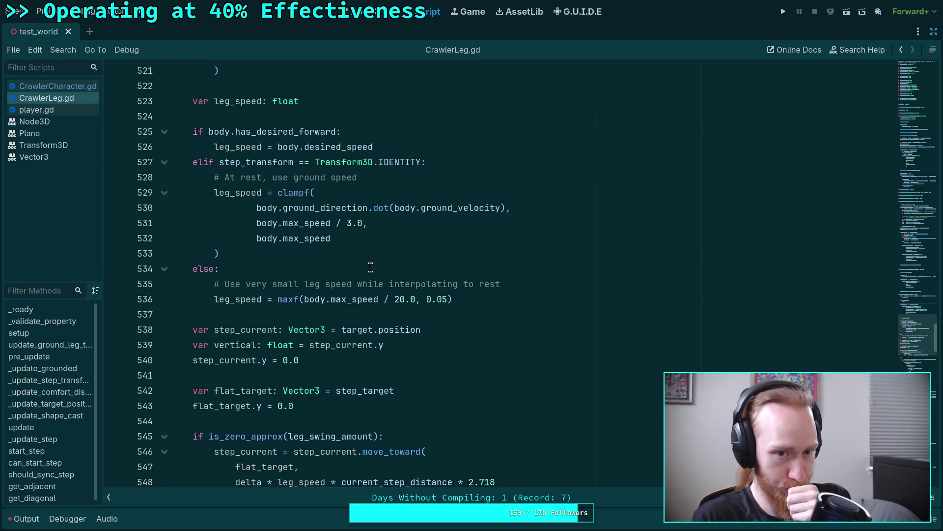
scroll(371, 267, down, 11)
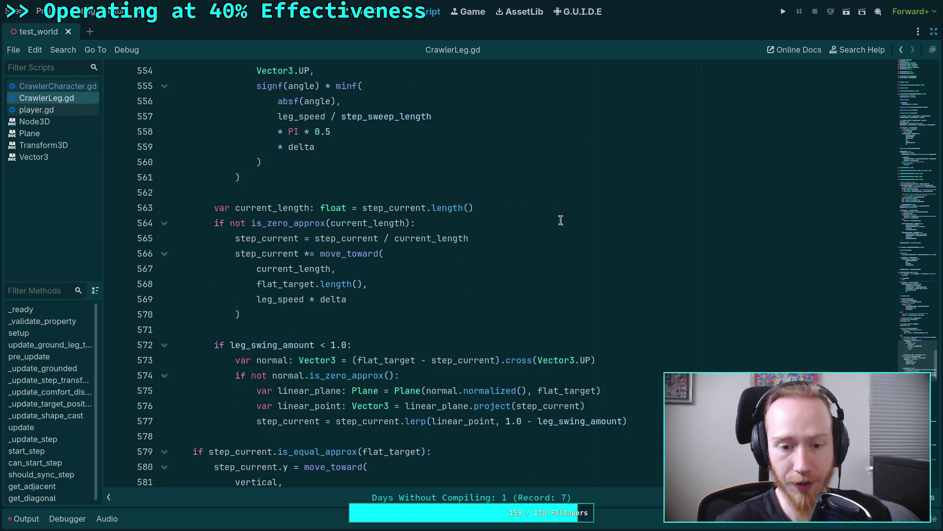
click(784, 12)
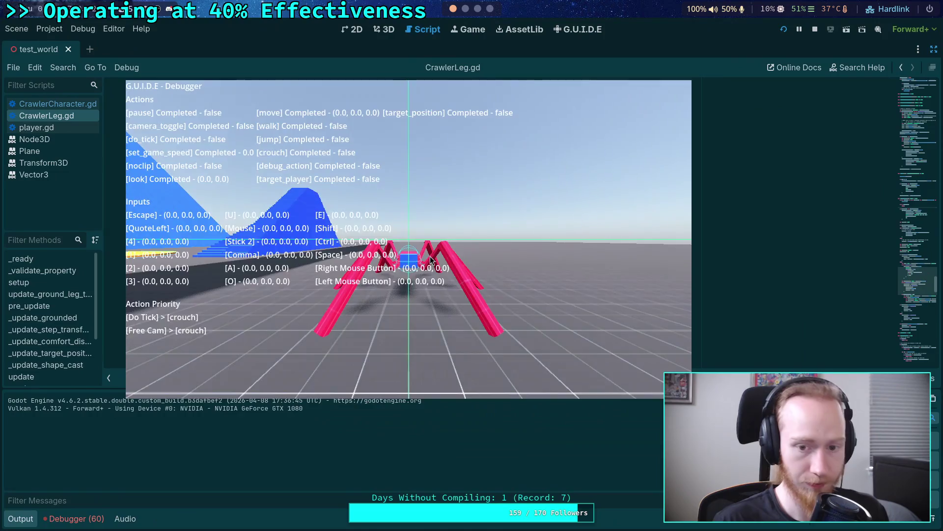
Step: Toggle the leg debug gizmos in the game, then return to CrawlerLeg.gd's update() code
click(422, 260)
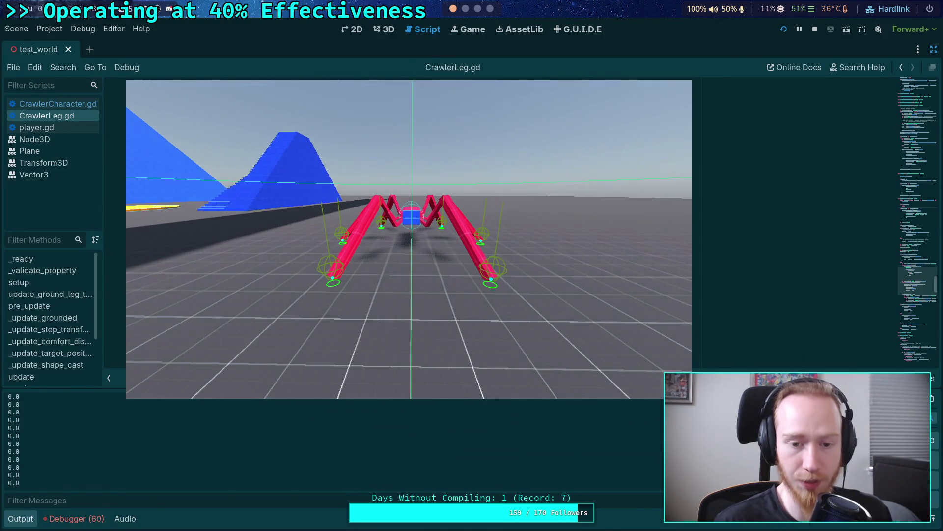
key(alt+Tab)
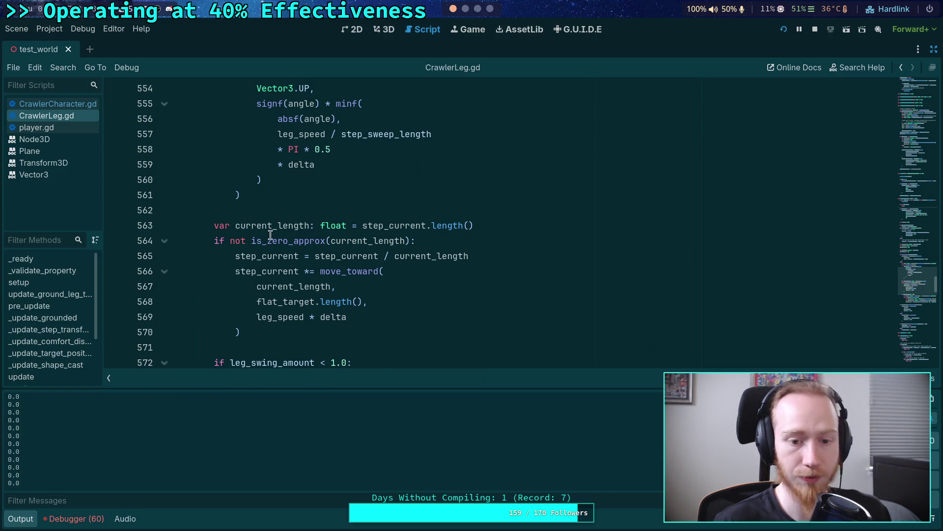
scroll(270, 235, up, 20)
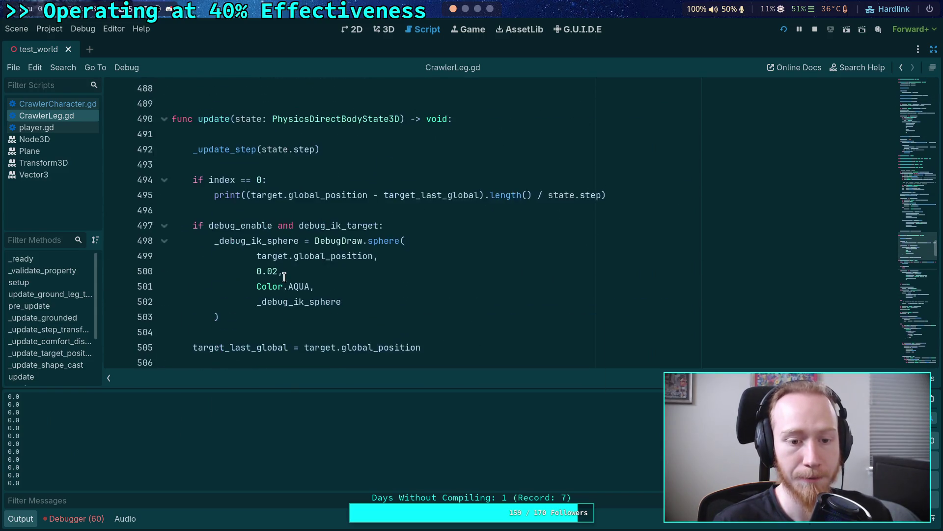
Step: Comment out the index-0 target-speed print on lines 494–495 and save CrawlerLeg.gd
click(241, 170)
click(205, 178)
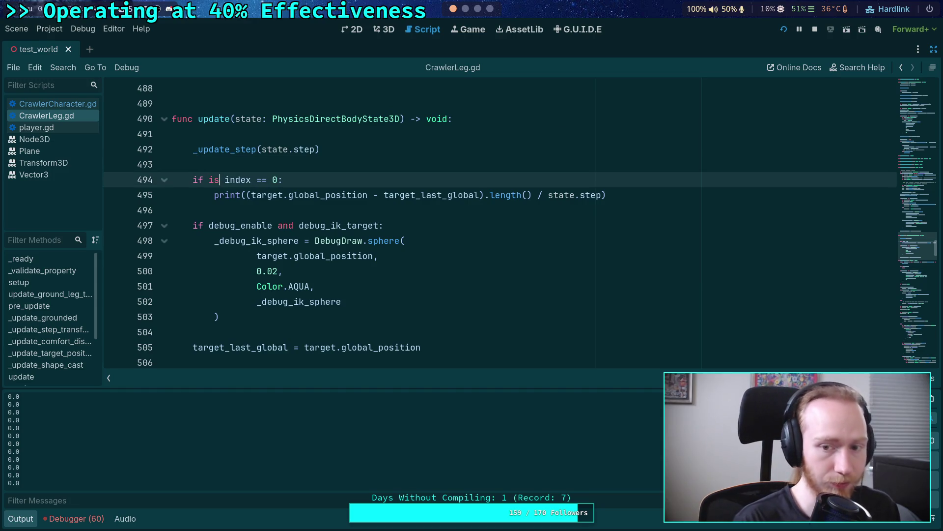
text(_ste)
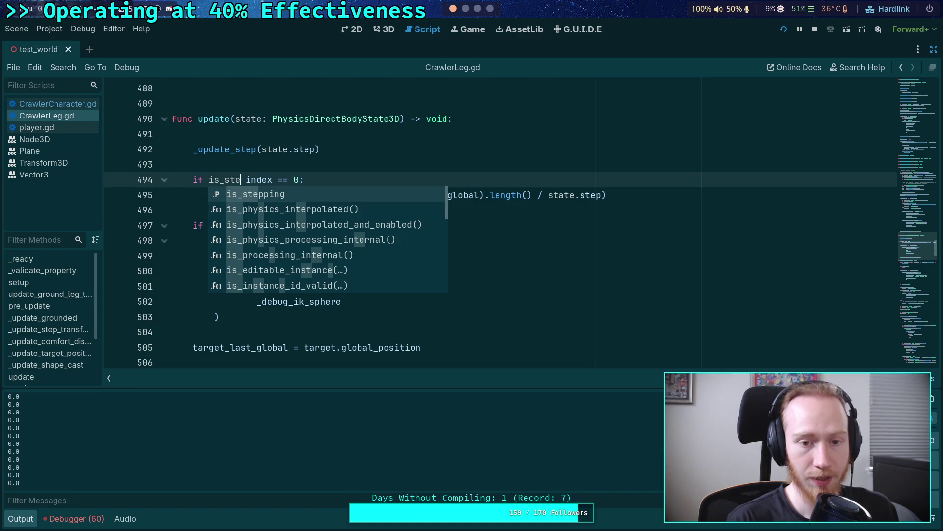
key(BackSpace)
key(BackSpace)
key(BackSpace)
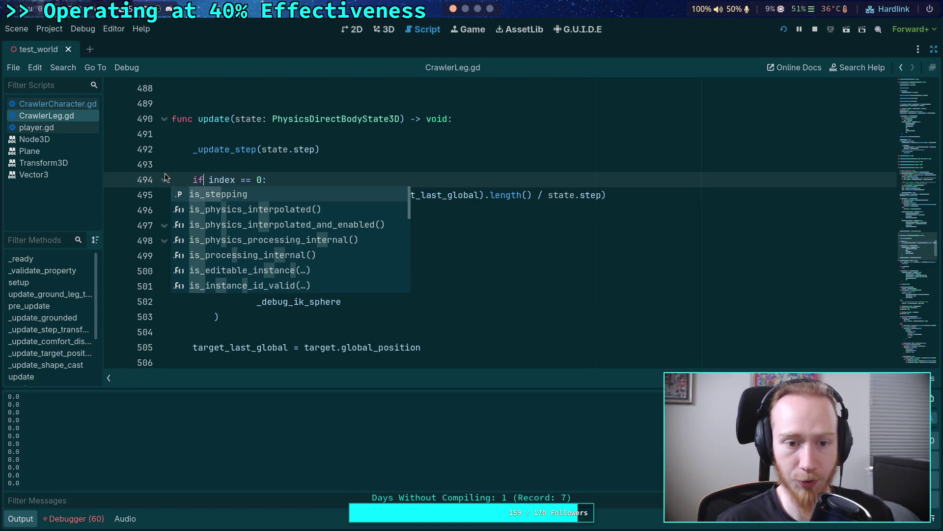
drag(198, 180, 224, 195)
key(ctrl+k)
key(ctrl+s)
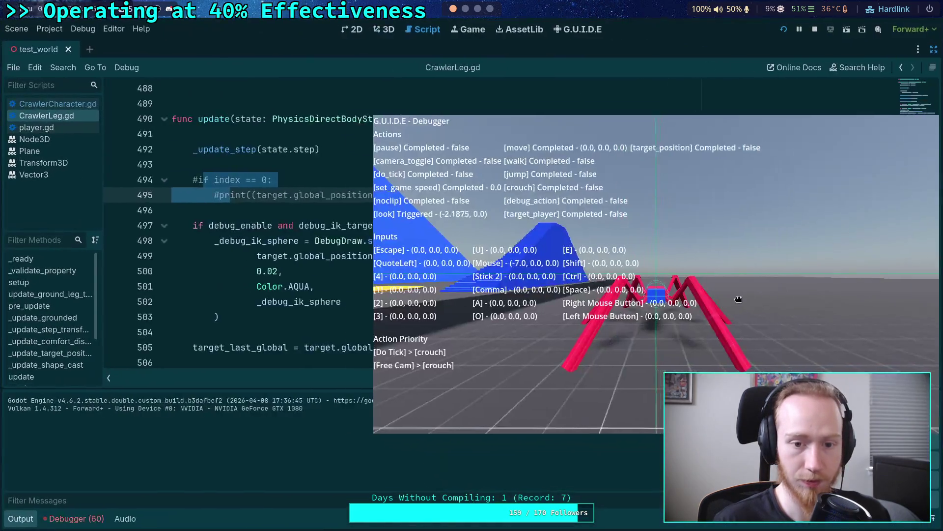
Step: With the game window placed over the editor, walk the crawler forward using the S key
drag(738, 299, 474, 253)
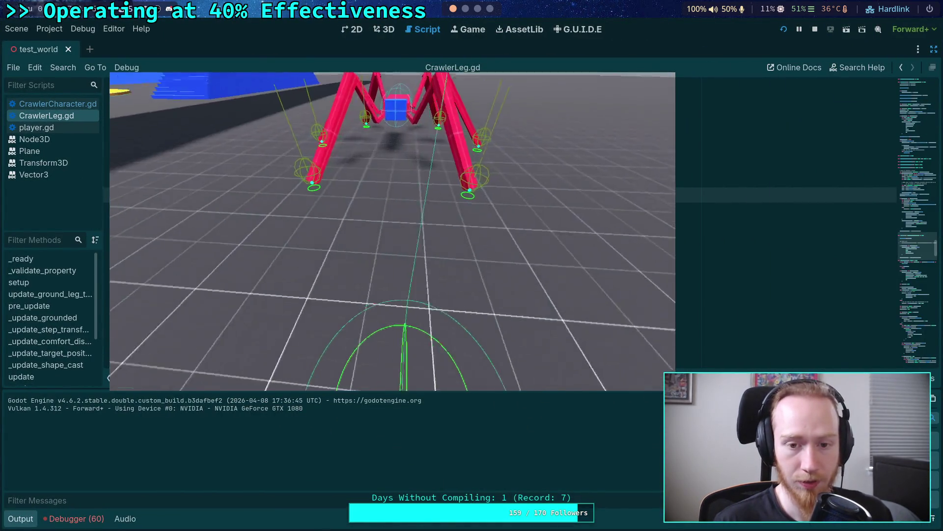
key(s)
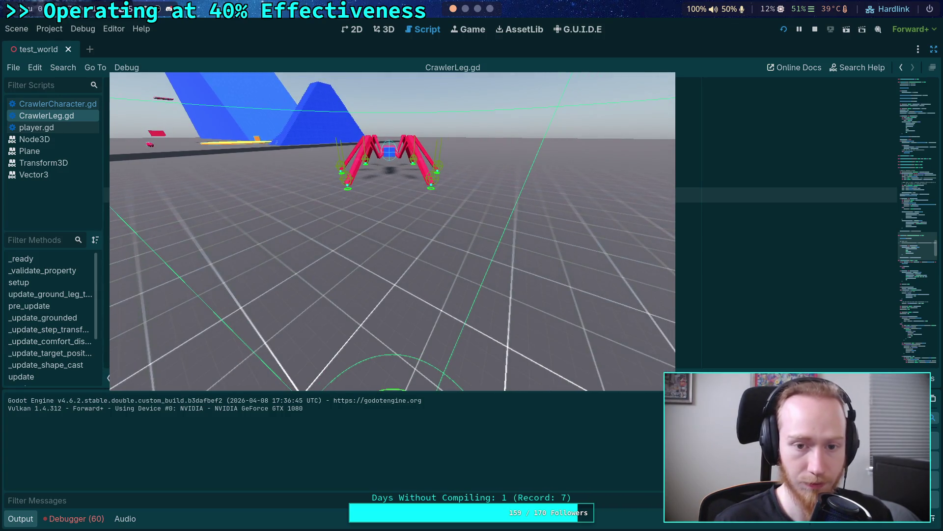
Step: Advance the game seventeen single physics ticks with the period key, watching which legs step
key(period)
key(period)
key(period)
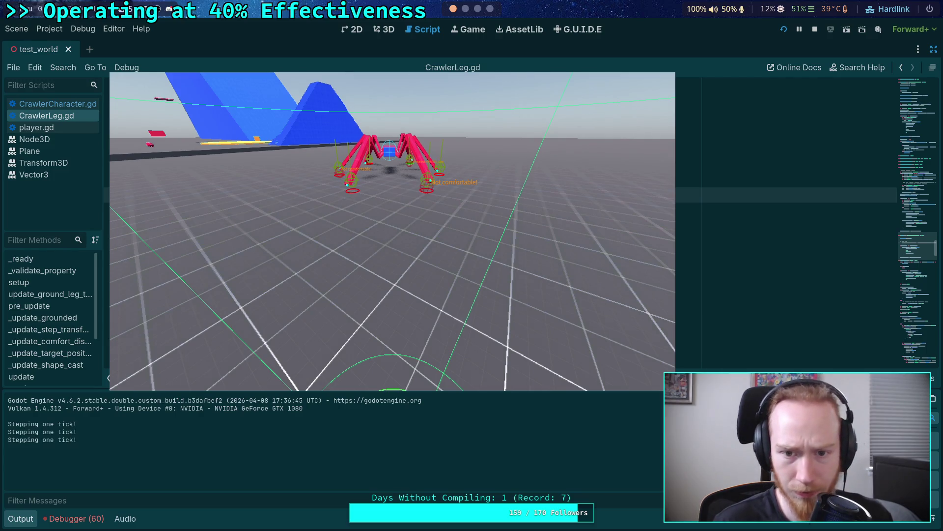
key(period)
key(period)
key(period)
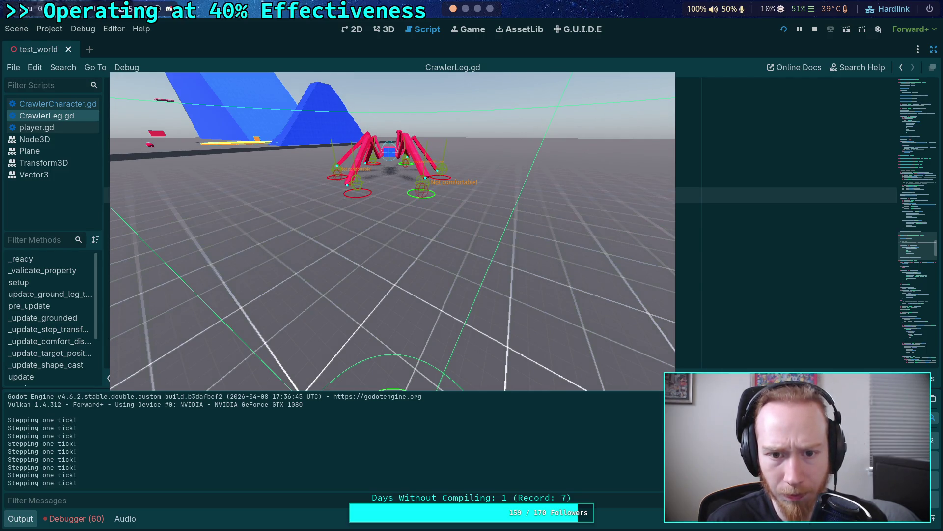
key(period)
key(period)
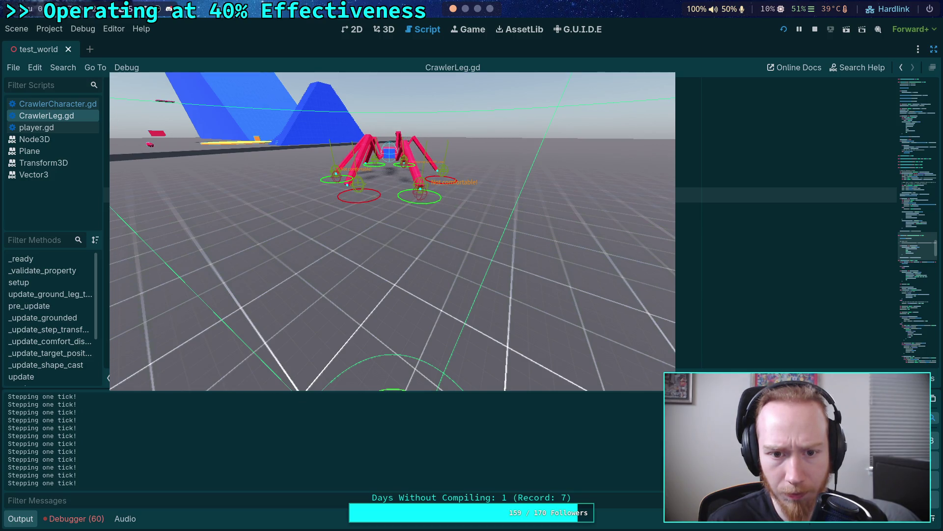
key(period)
key(period)
key(period)
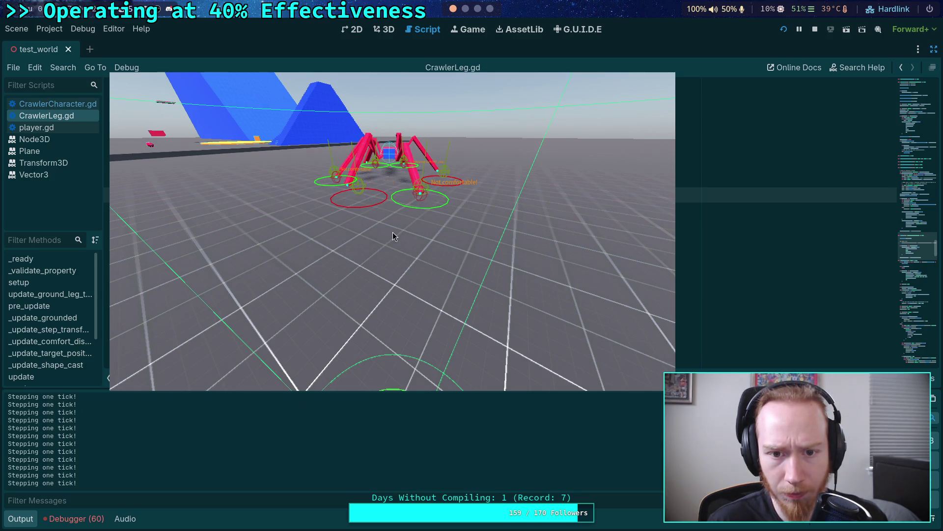
key(period)
key(period)
key(period)
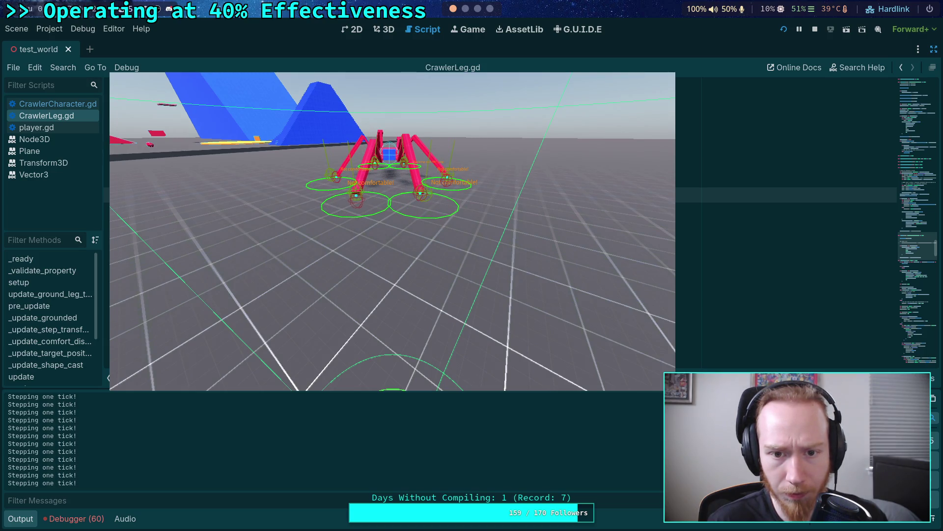
key(period)
key(period)
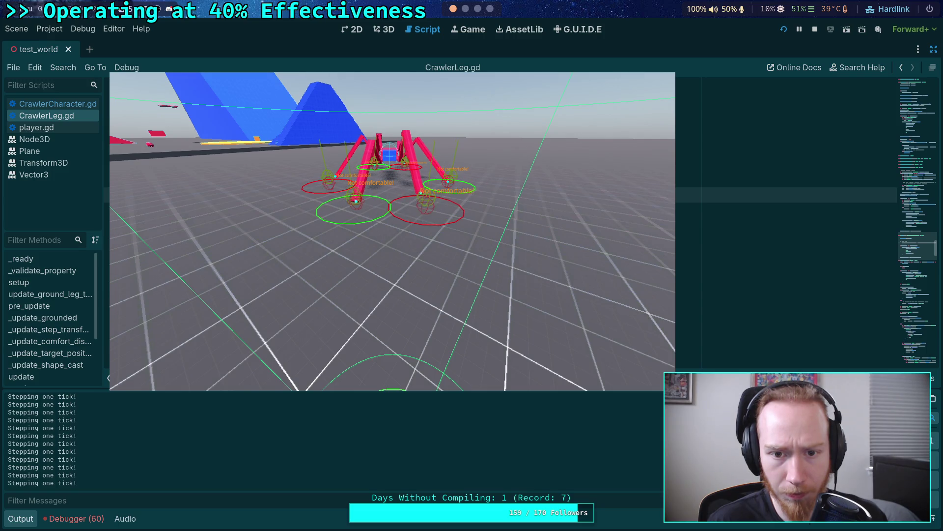
key(period)
key(period)
key(period)
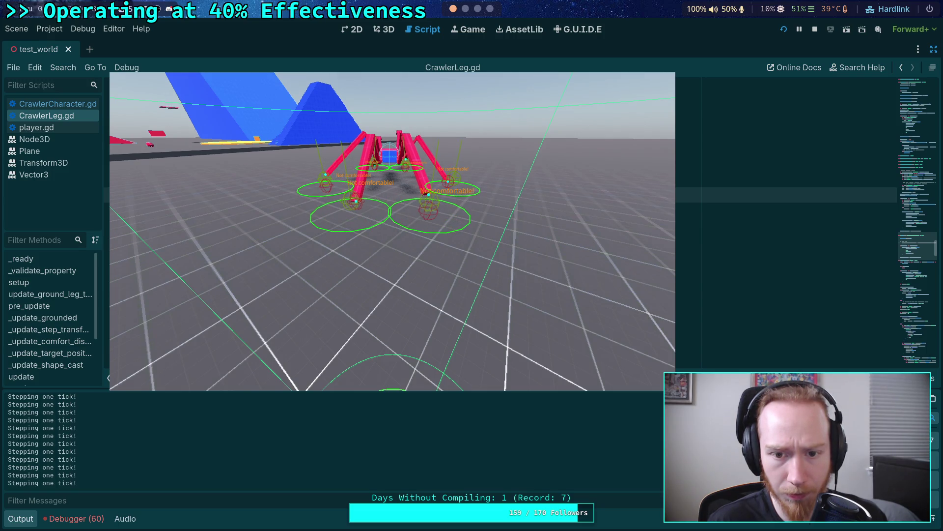
key(period)
key(period)
key(period)
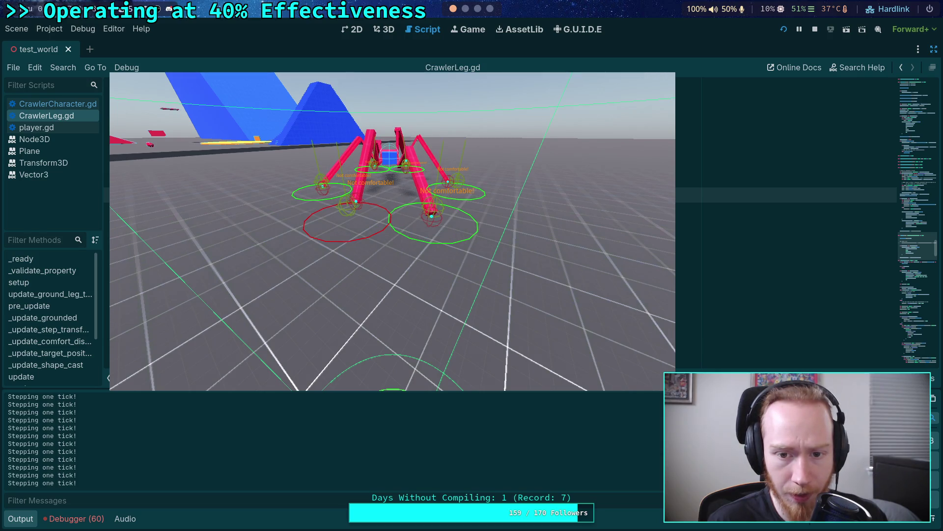
key(period)
key(period)
key(period)
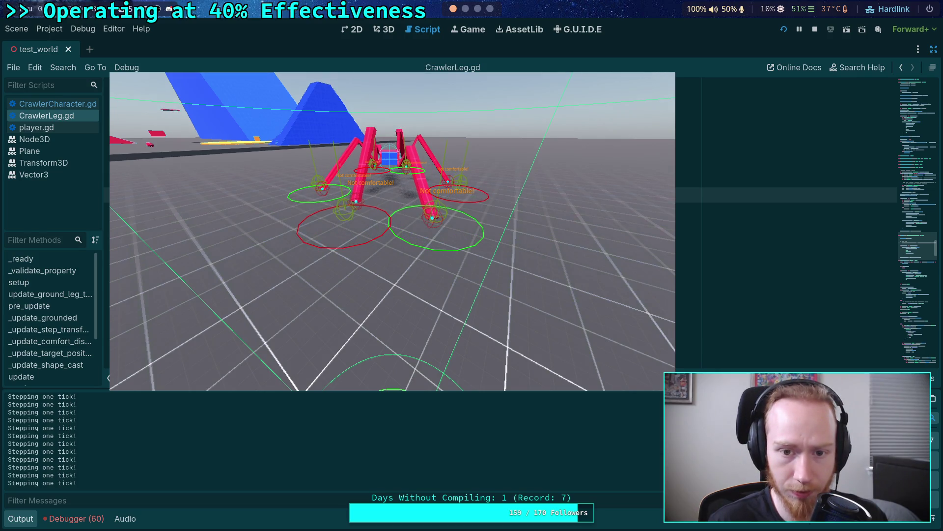
key(period)
key(period)
key(period)
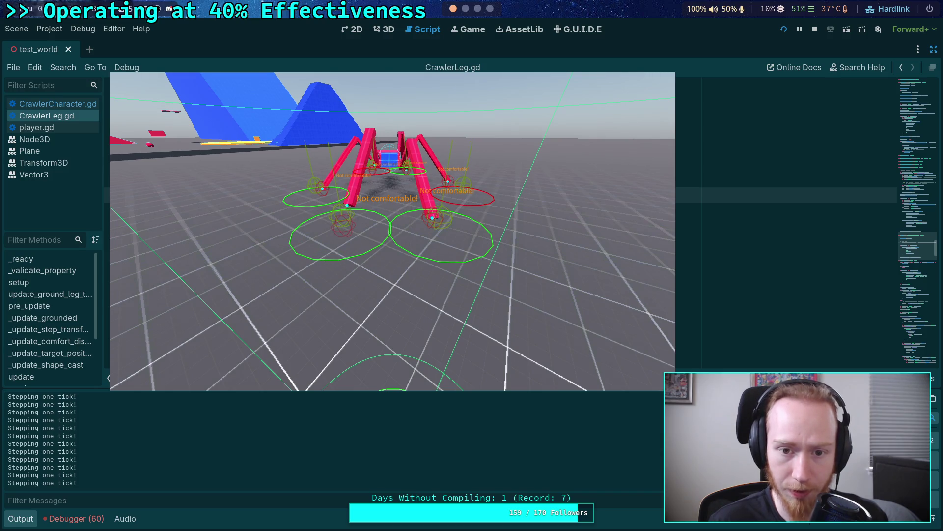
key(period)
key(period)
key(period)
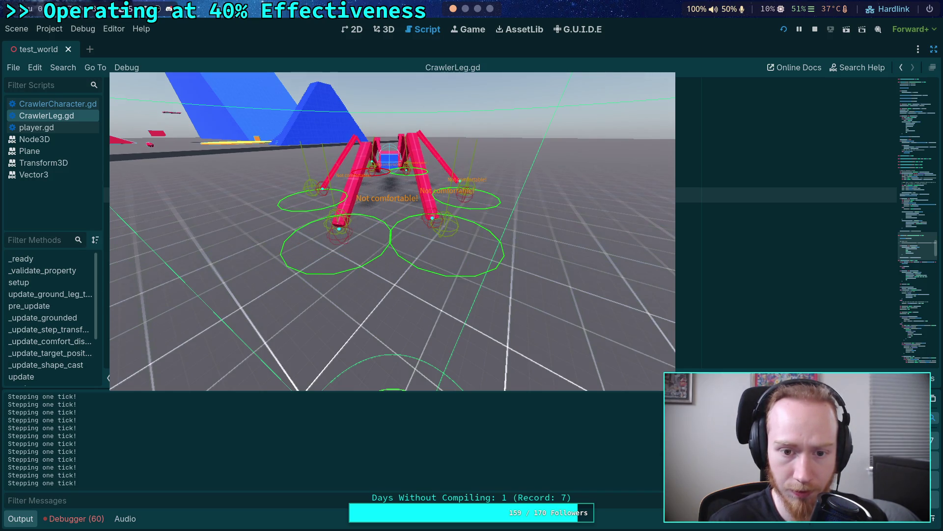
key(period)
key(period)
key(period)
key(period)
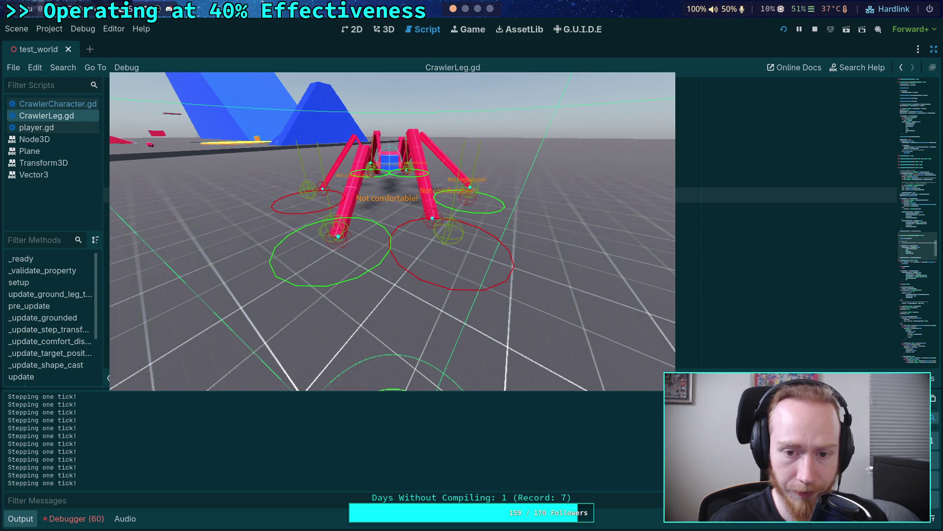
key(period)
key(period)
key(period)
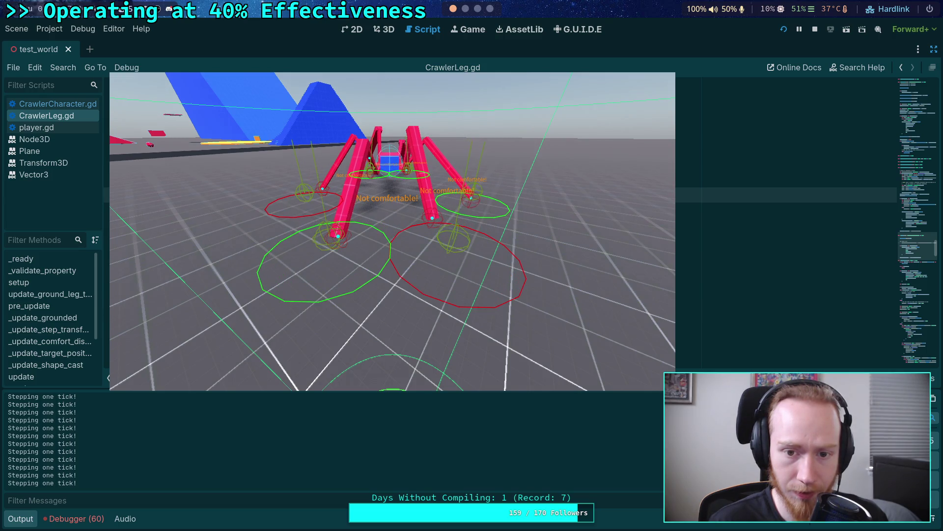
key(period)
key(period)
key(period)
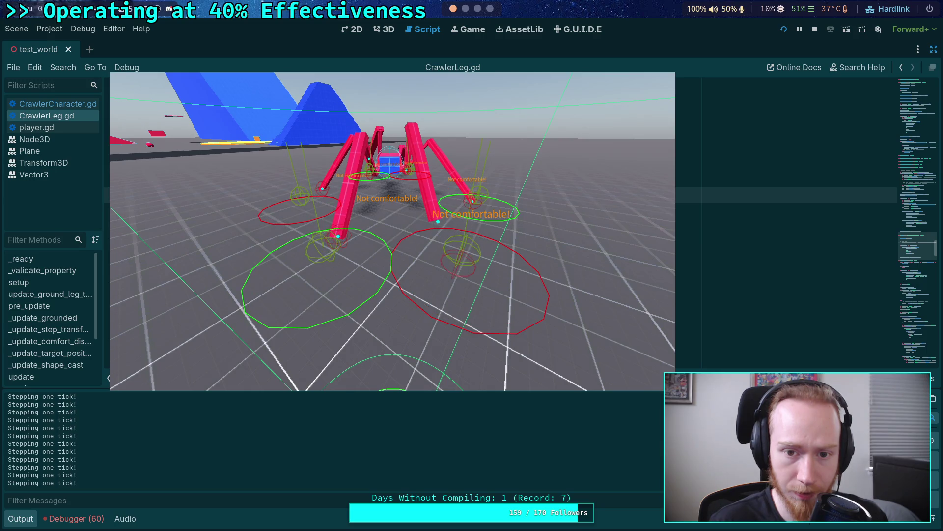
key(period)
key(period)
key(period)
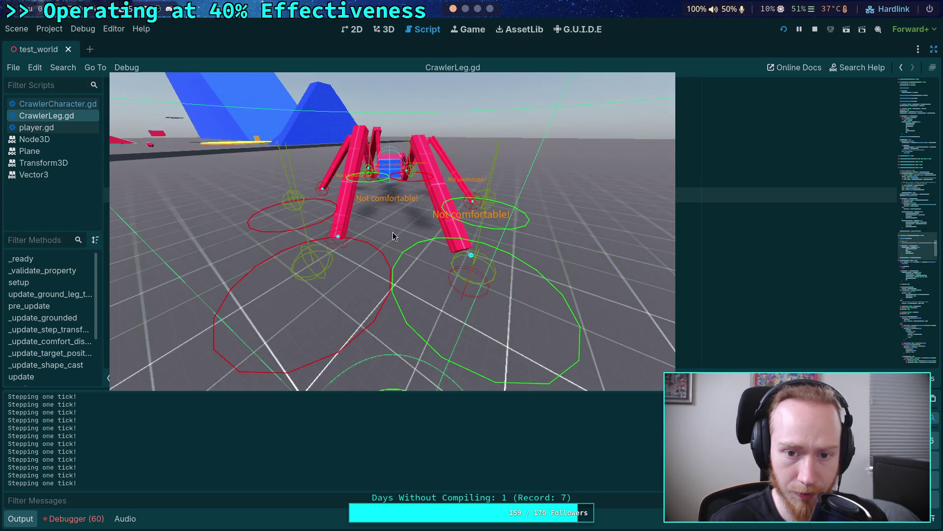
key(period)
key(period)
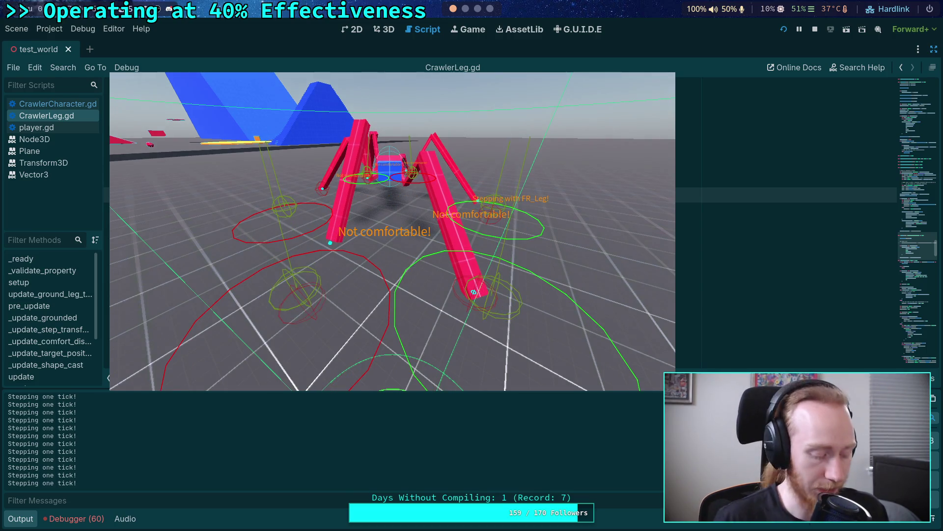
key(period)
key(period)
key(period)
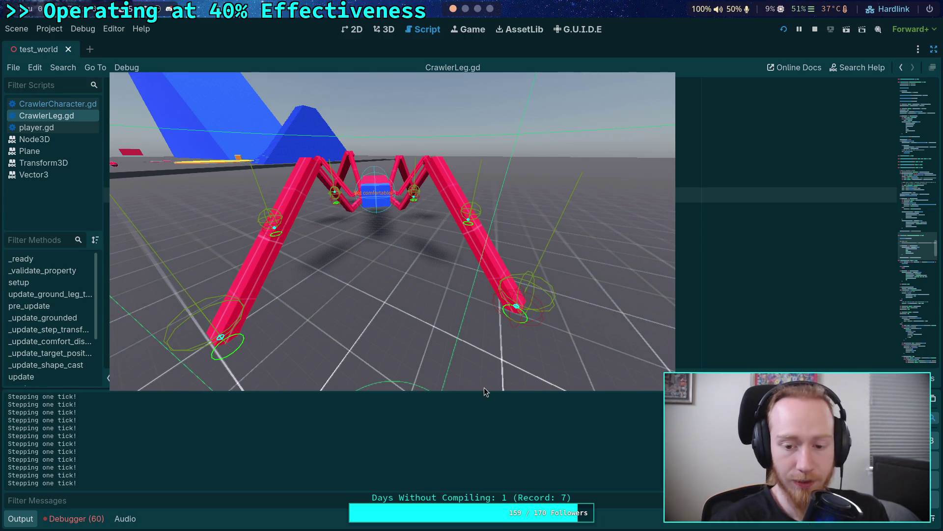
Step: Toggle the game window fullscreen and back with F11, then stop the run
mouse_move(452, 327)
mouse_down()
mouse_move(385, 310)
mouse_move(392, 304)
mouse_up()
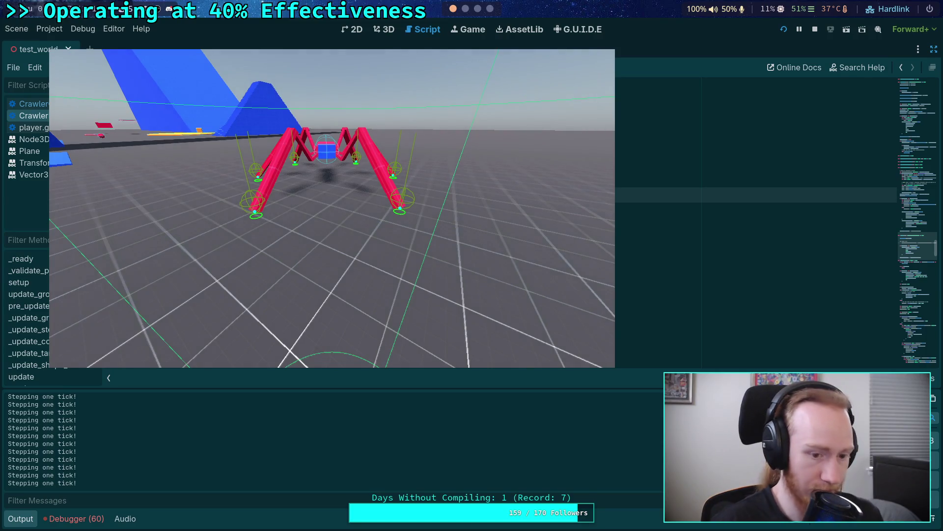
key(F11)
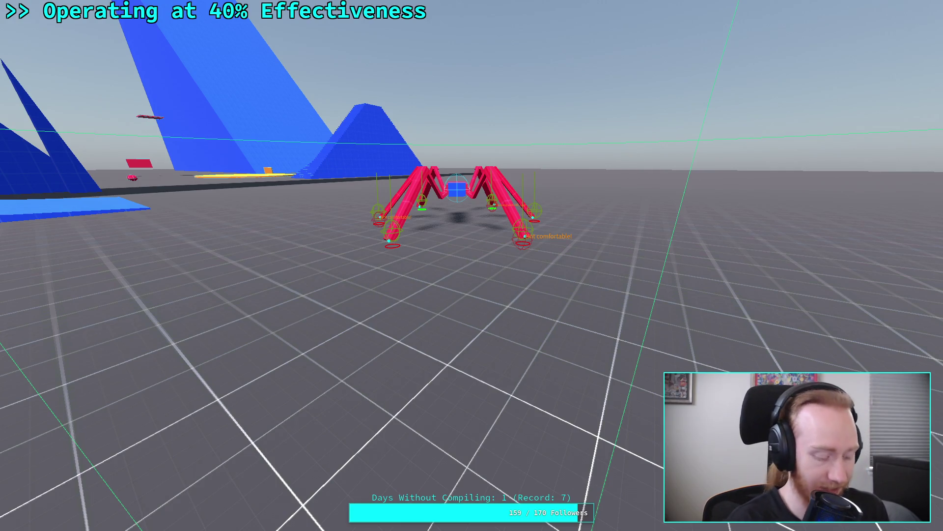
key(F11)
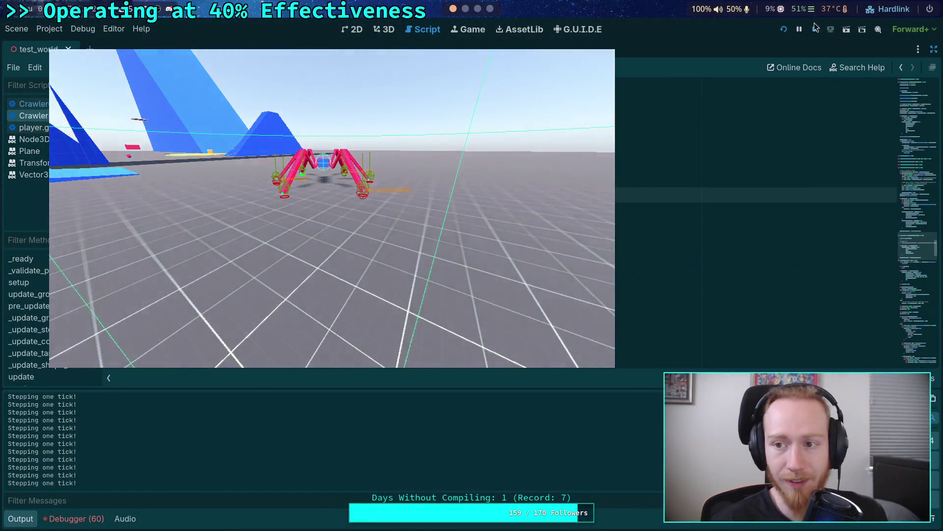
click(814, 24)
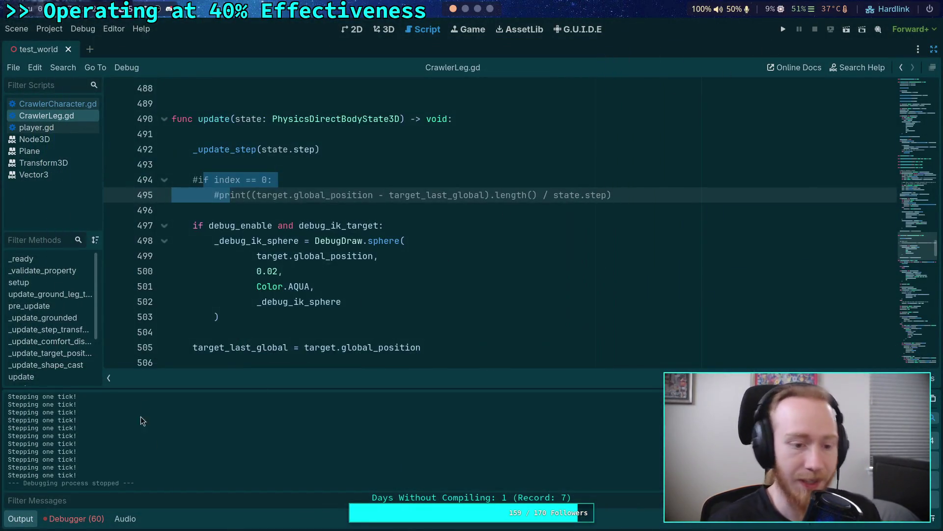
Step: Hide the output log and browse CrawlerLeg.gd past the start_step function
click(30, 519)
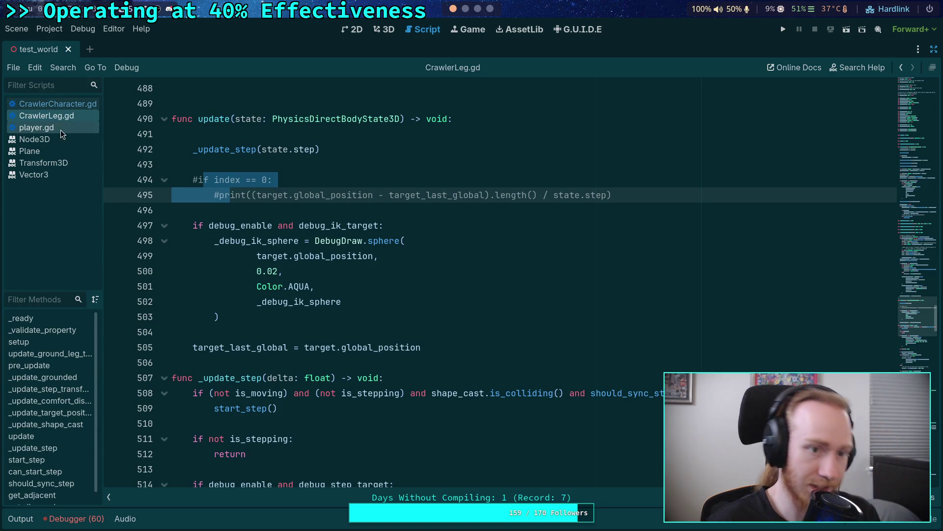
click(385, 244)
scroll(360, 313, down, 1)
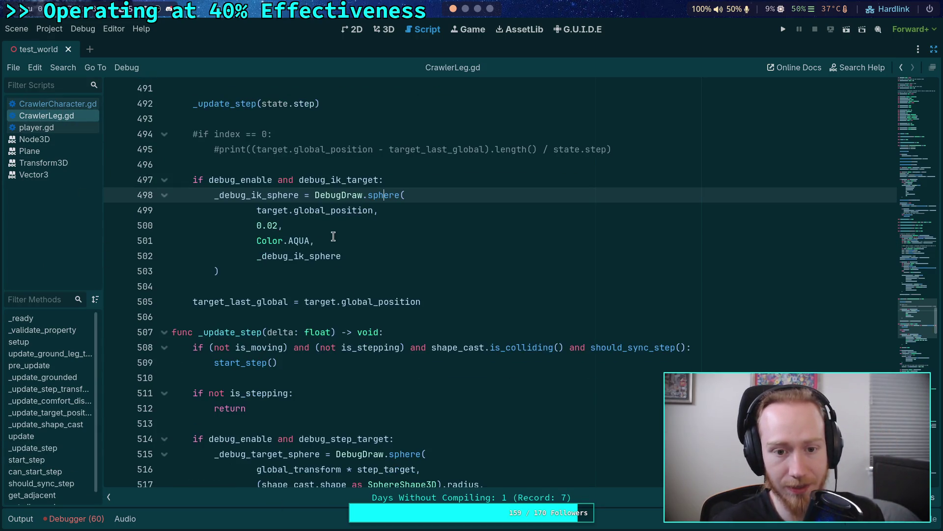
scroll(357, 300, down, 13)
scroll(354, 286, down, 20)
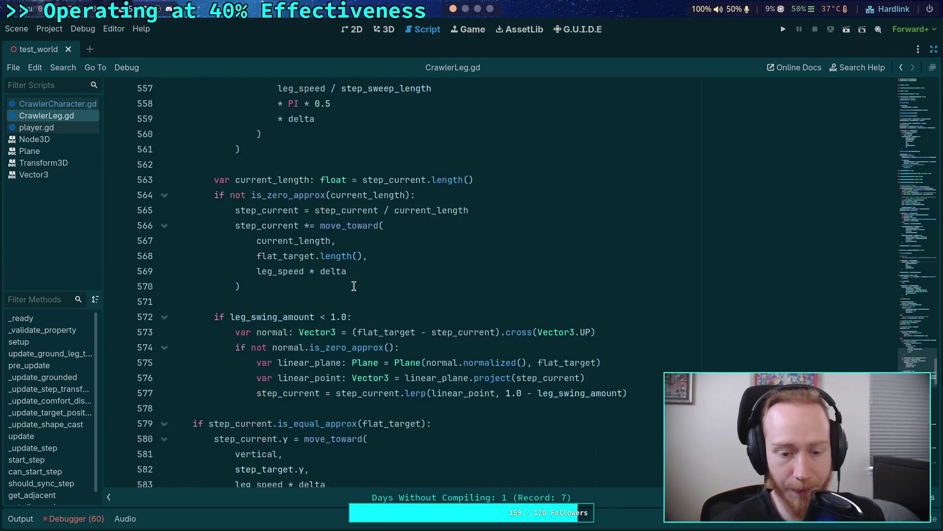
scroll(354, 286, up, 3)
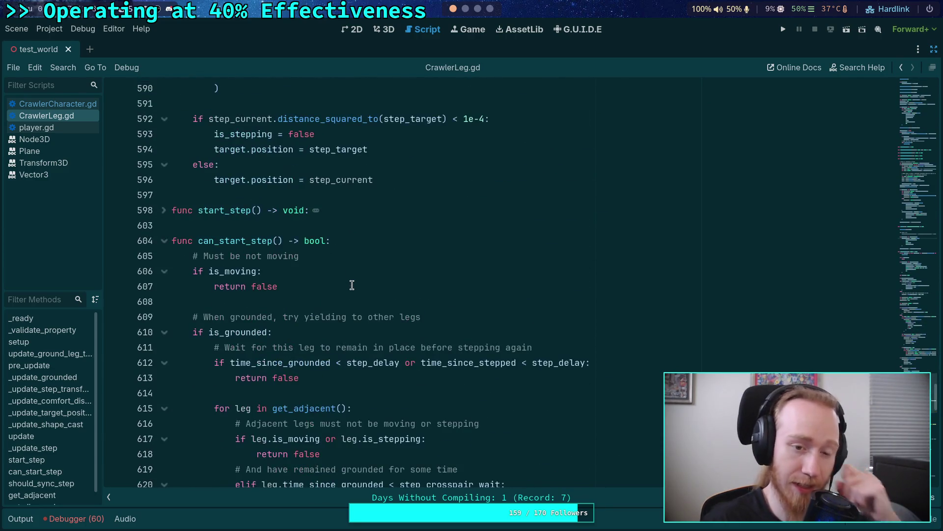
click(164, 211)
scroll(310, 269, down, 4)
scroll(310, 269, up, 5)
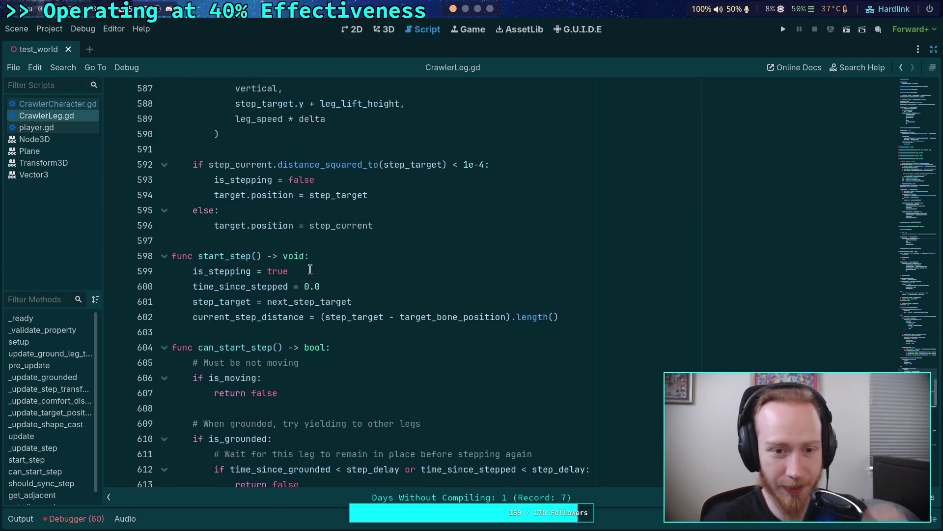
click(164, 256)
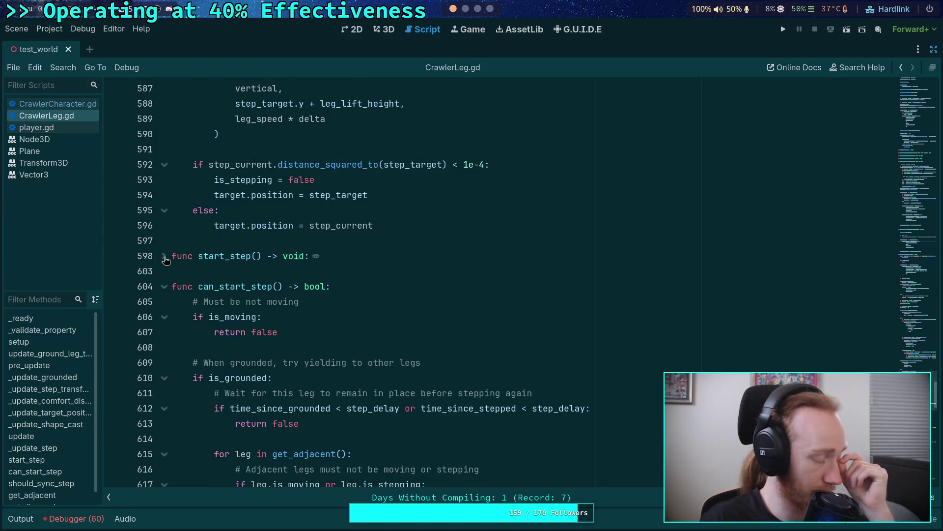
scroll(354, 335, down, 4)
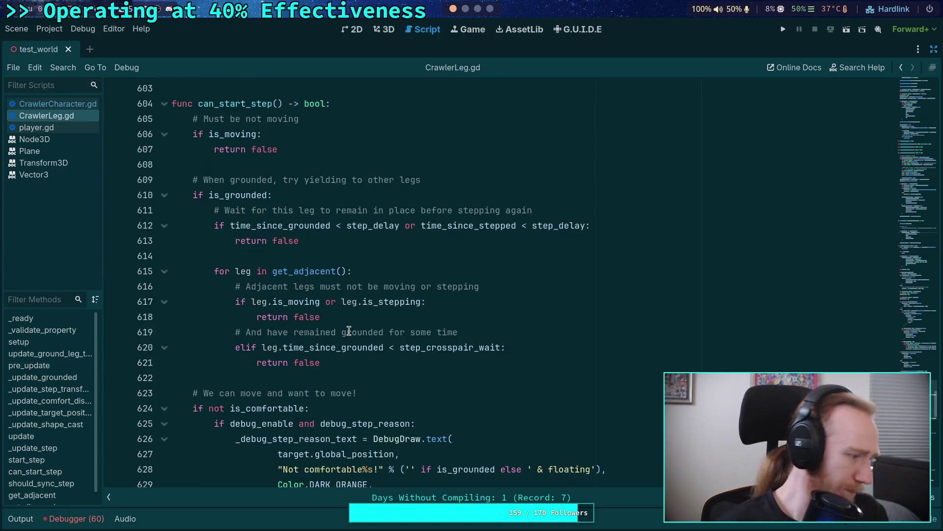
scroll(351, 332, down, 4)
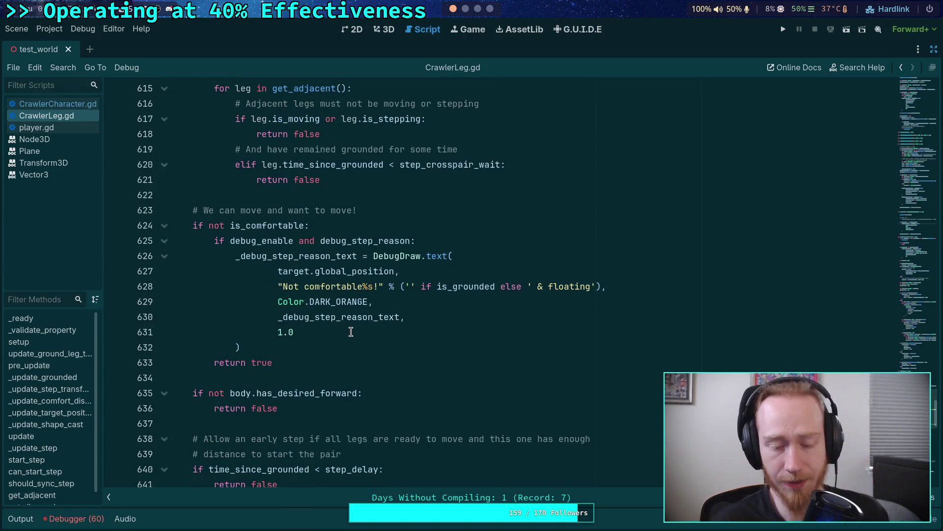
Step: Use Lookup Symbol on DebugDraw.text at line 626 to open its definition in draw_singleton.gd
mouse_move(438, 258)
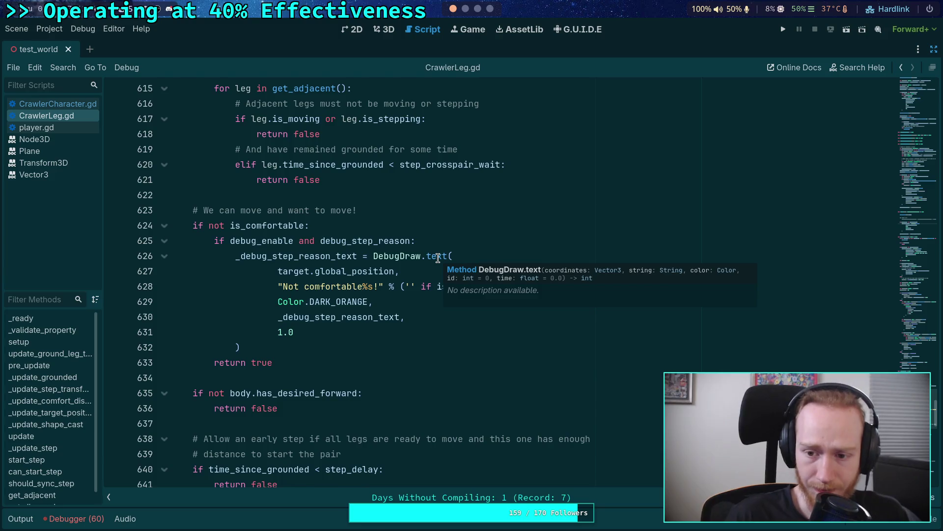
right_click(438, 258)
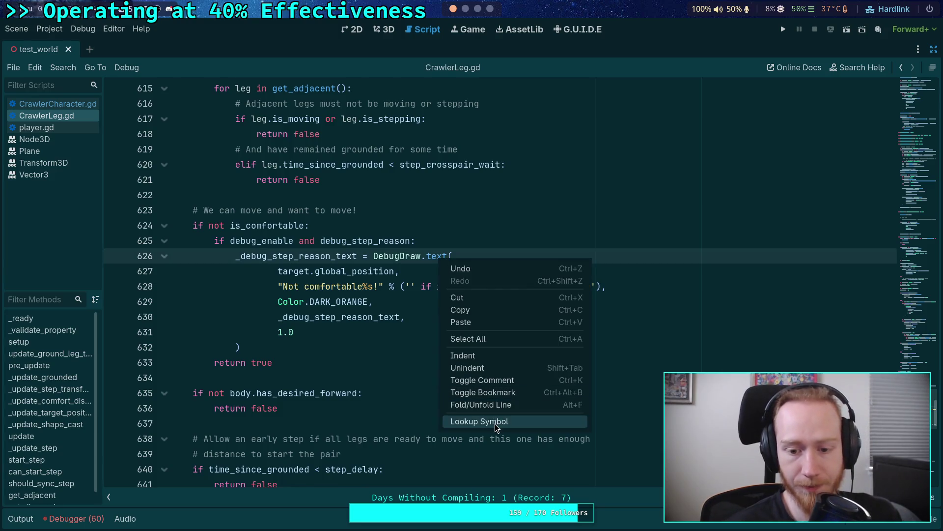
click(472, 422)
scroll(357, 336, up, 2)
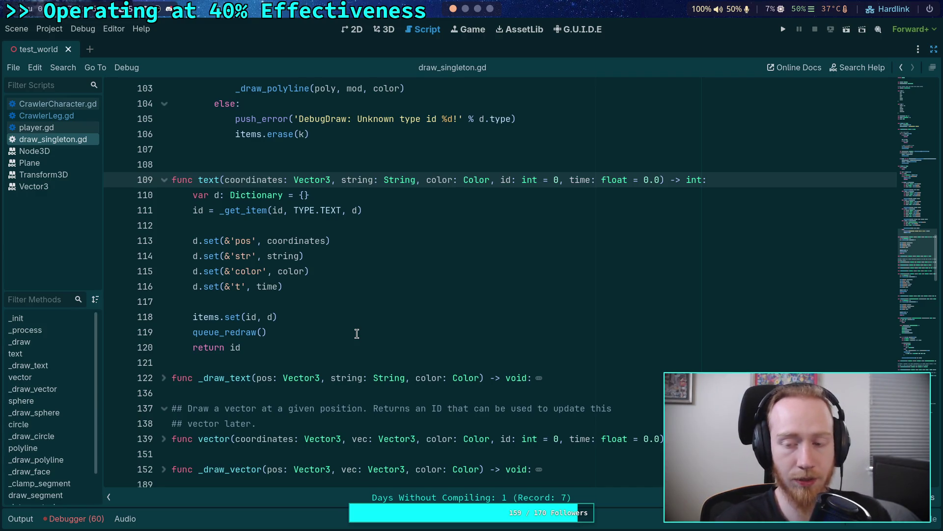
Step: Add a d.set(&'size', size) line after line 114 in the text function
click(339, 286)
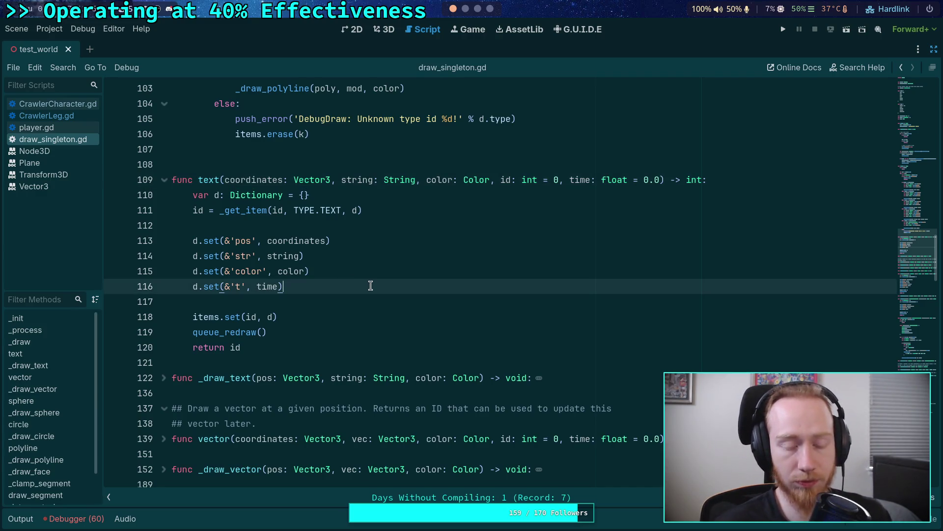
click(361, 256)
key(Return)
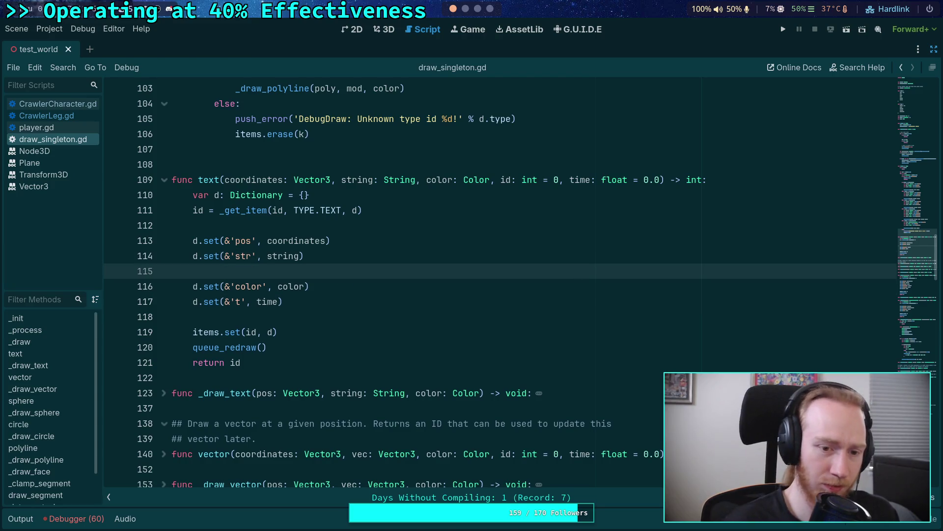
text(d.set(*)
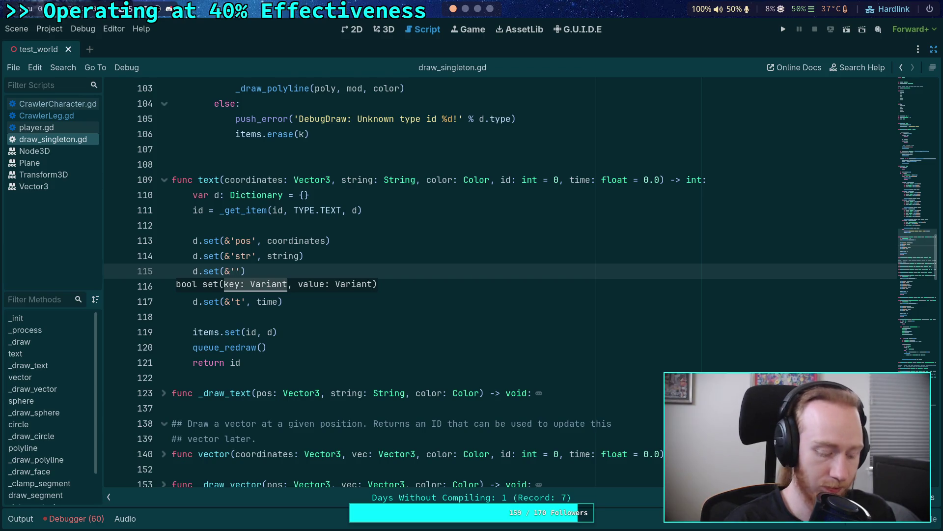
text(size)
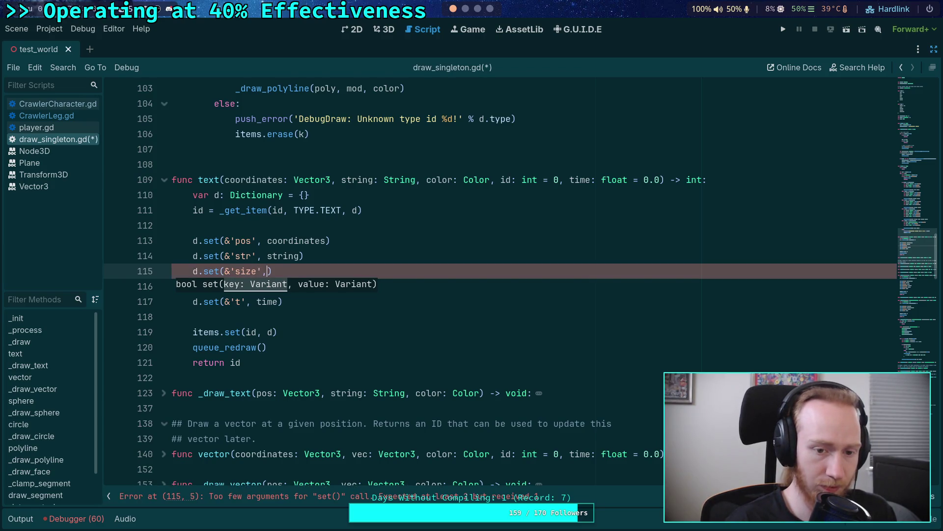
text( size)
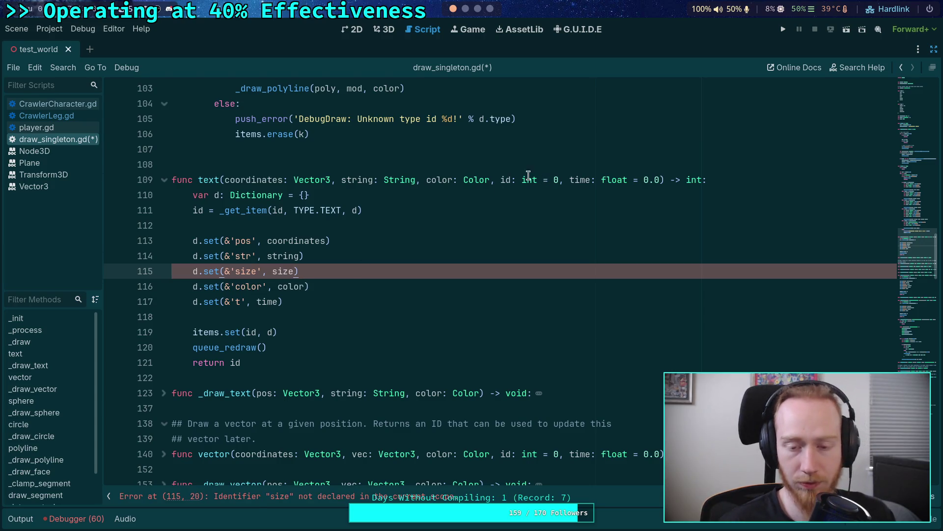
Step: Begin a 'size: float =' parameter after Color in the text function's signature
click(422, 178)
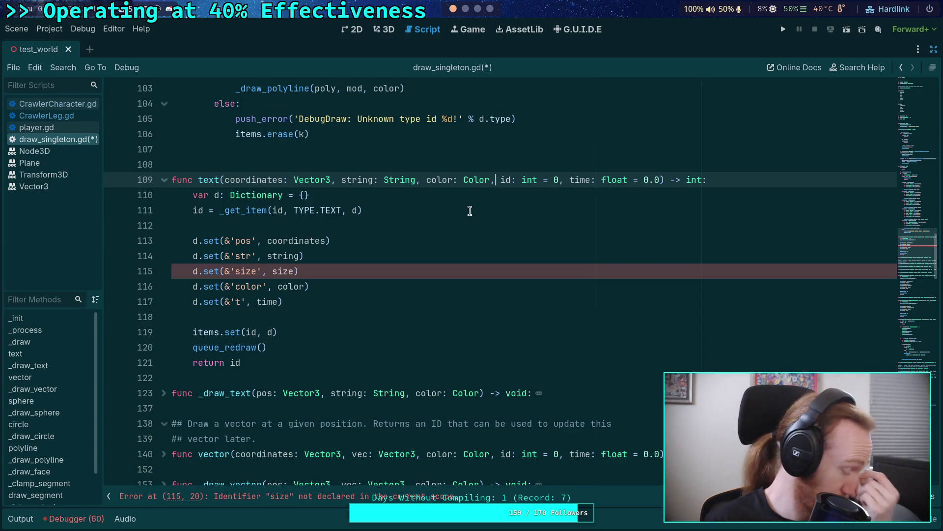
text(size)
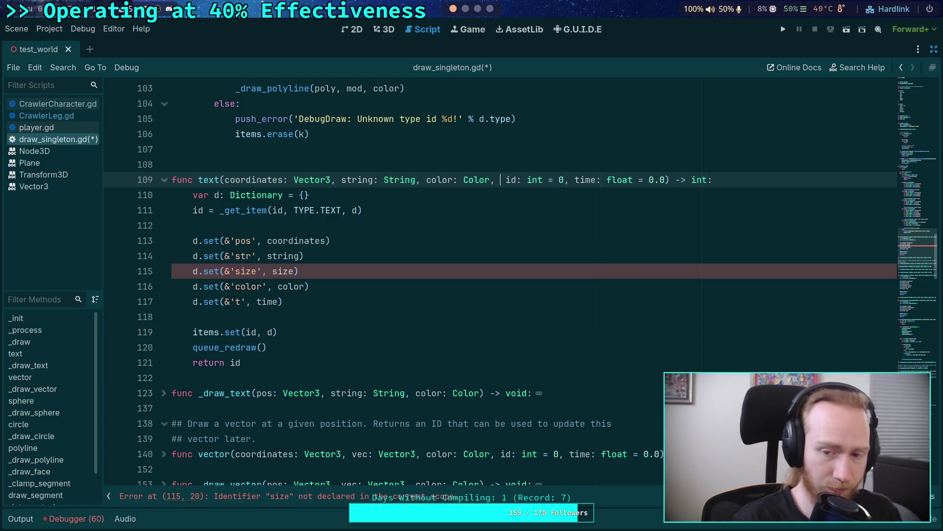
text(: float =)
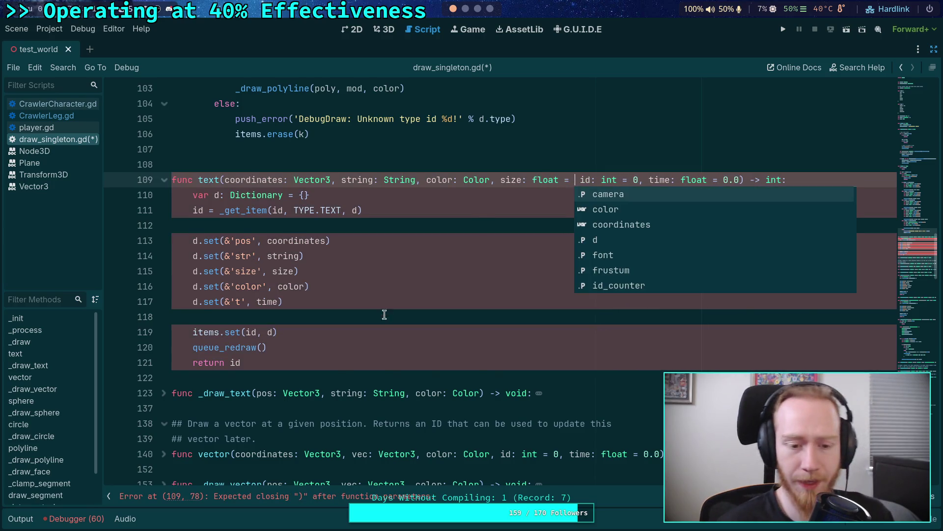
scroll(385, 312, down, 2)
scroll(221, 298, down, 3)
drag(235, 332, 258, 332)
scroll(477, 310, up, 6)
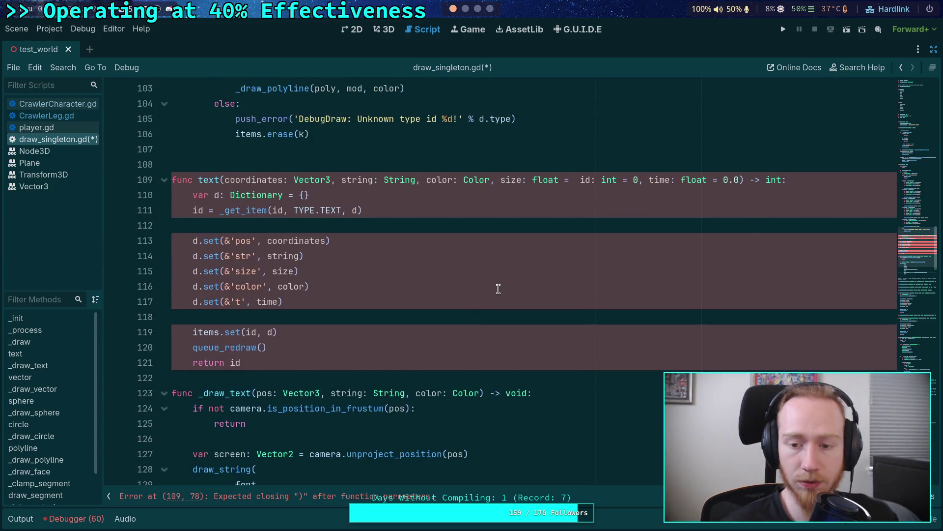
scroll(498, 289, down, 5)
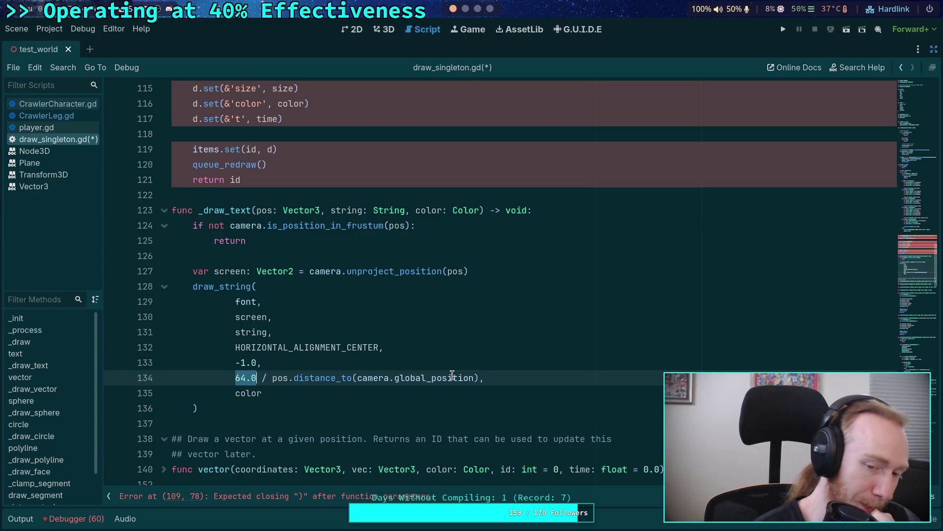
click(218, 286)
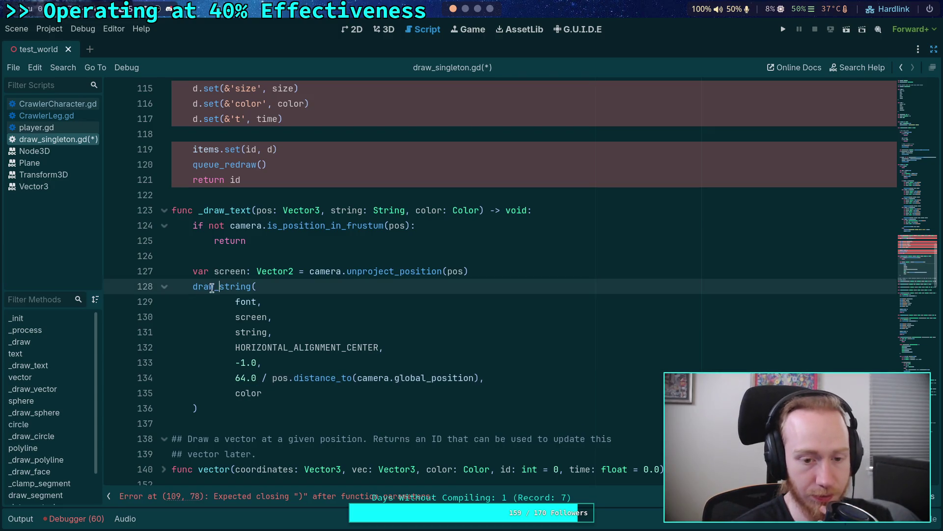
Step: Complete the size parameter on line 109 with a 12.0 default, clearing the parse error
right_click(210, 284)
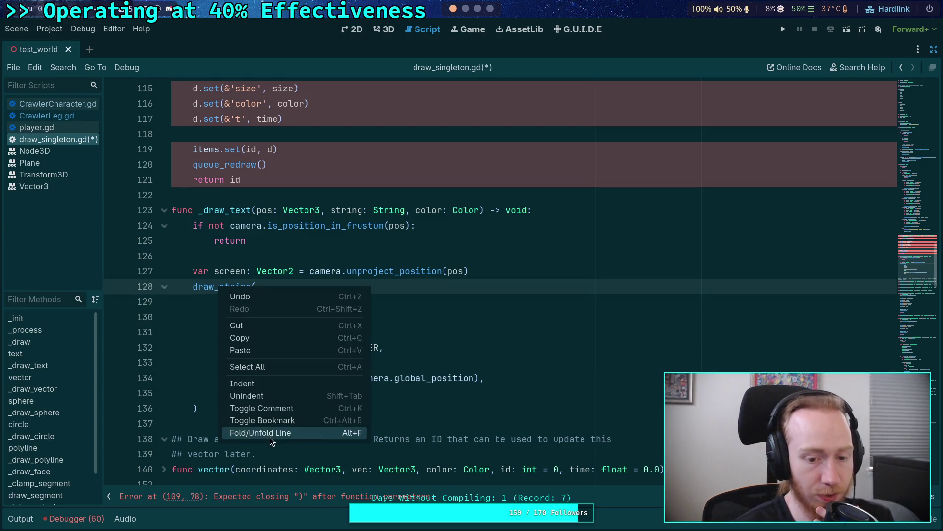
double_click(202, 285)
scroll(226, 287, down, 20)
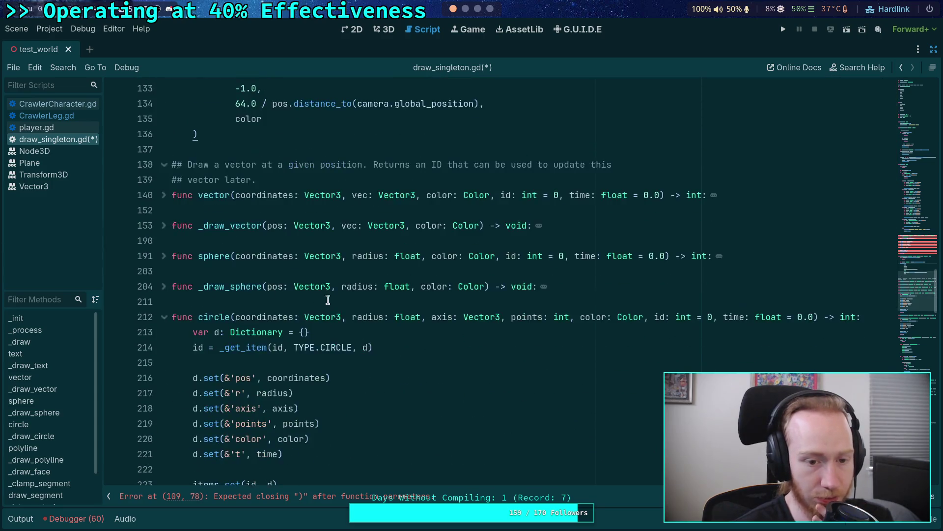
scroll(275, 295, up, 20)
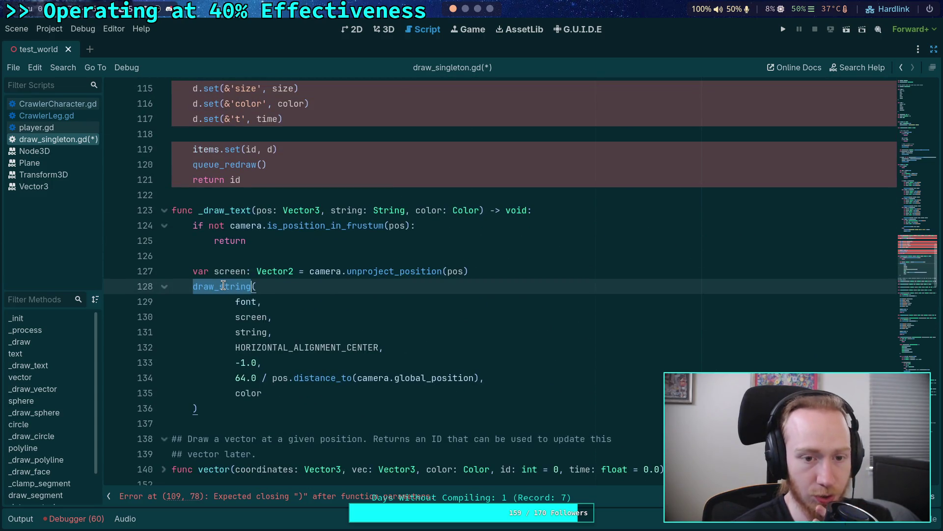
scroll(224, 285, up, 6)
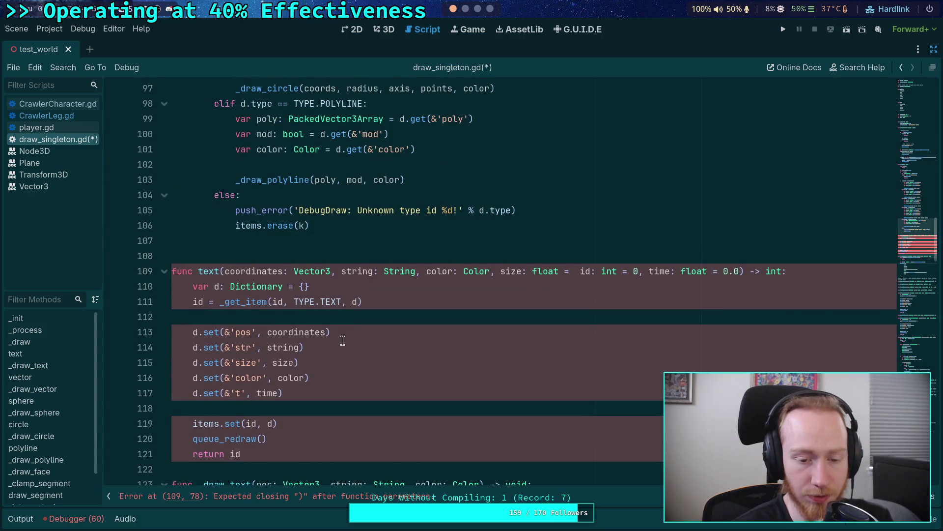
click(332, 363)
click(575, 270)
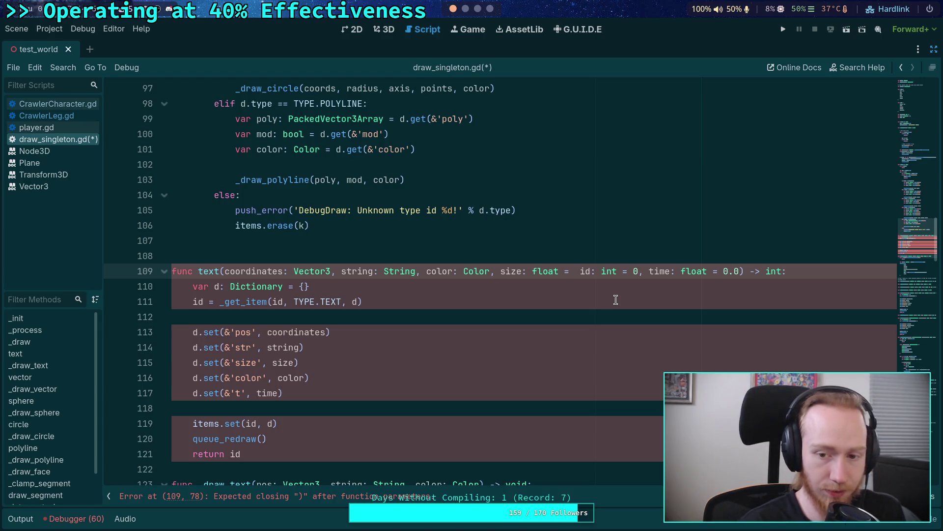
text(12.0,)
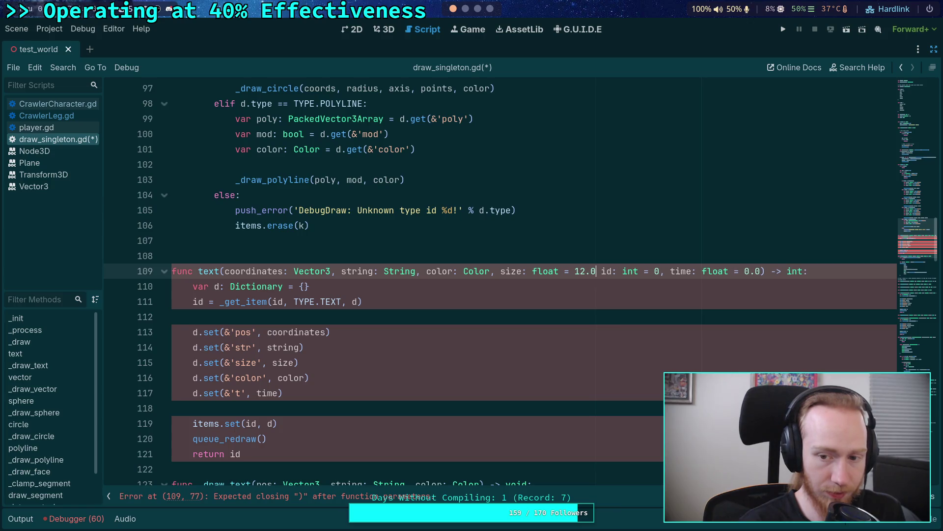
click(526, 344)
scroll(606, 393, up, 10)
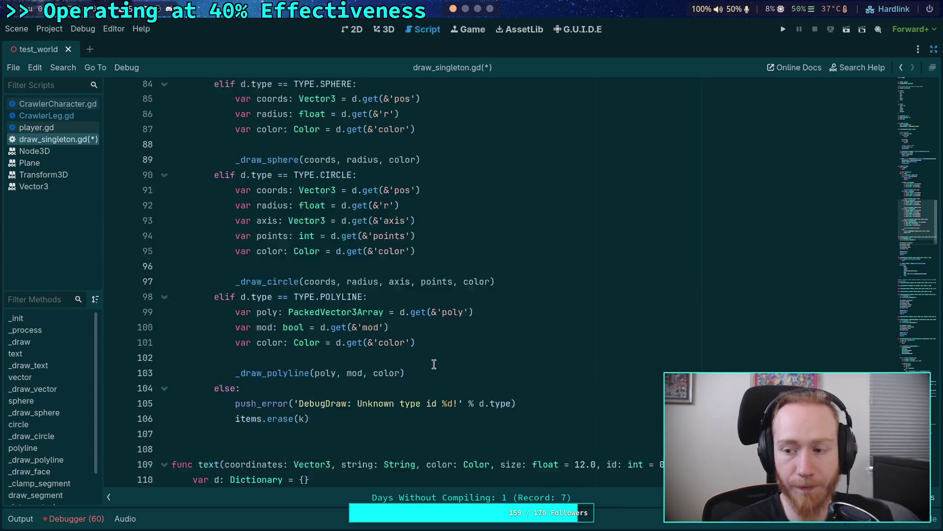
Step: Add a line var size: float = d.get(&'size') after the string lookup on line 80
scroll(444, 343, down, 2)
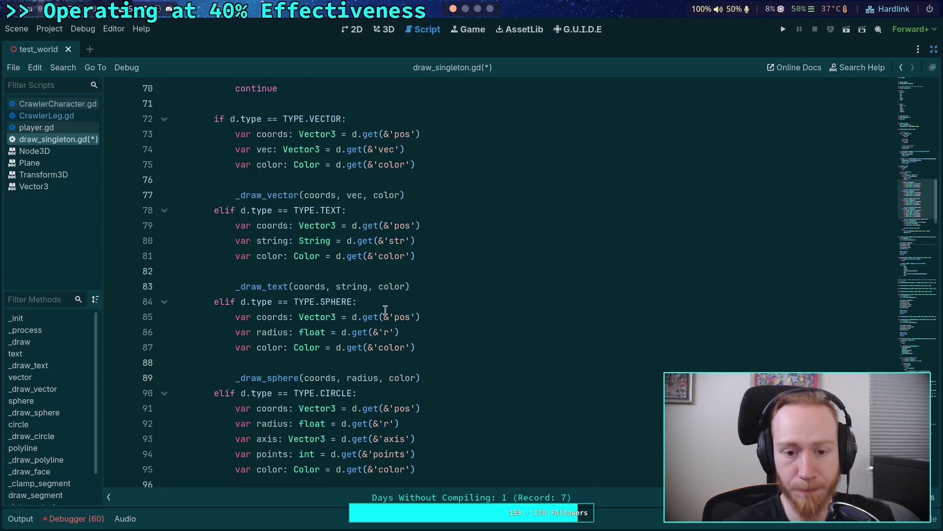
click(471, 245)
key(Return)
text(var )
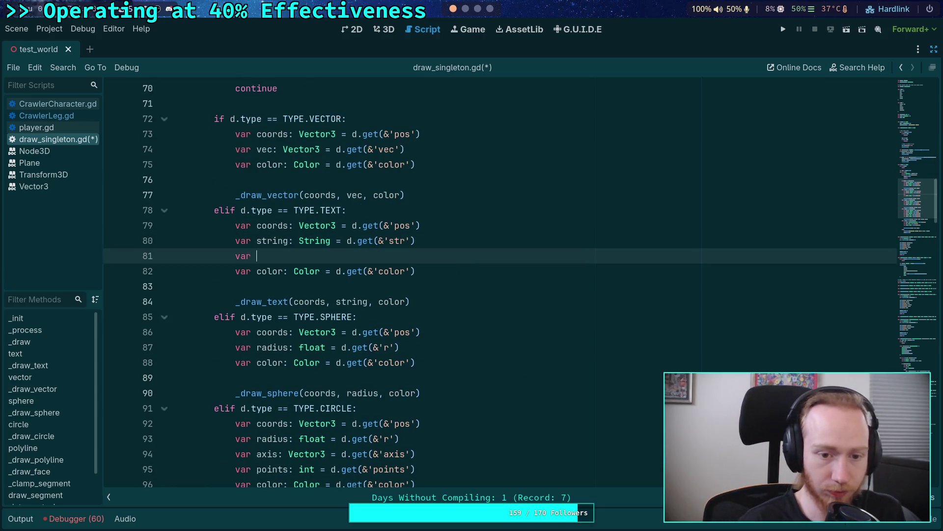
text(size: f)
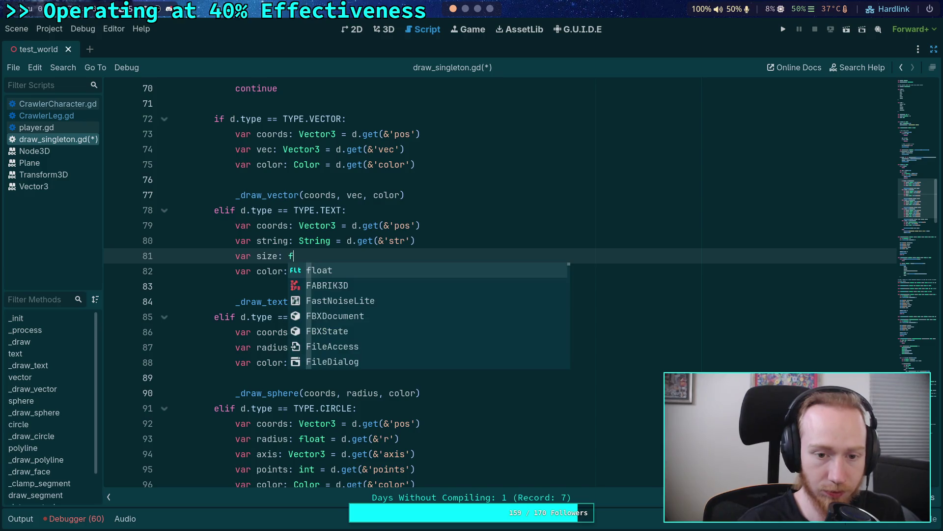
text(loat = d.get*)
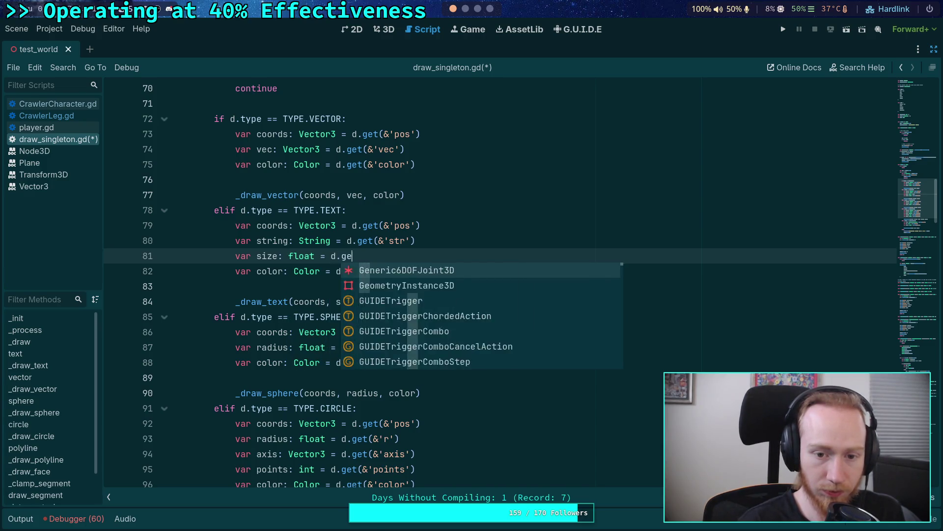
key(BackSpace)
text((&)
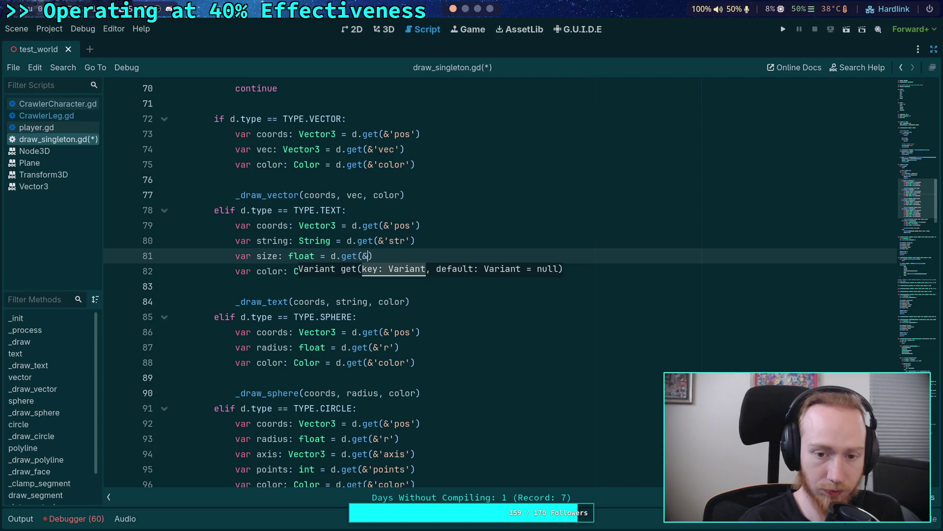
text('size')
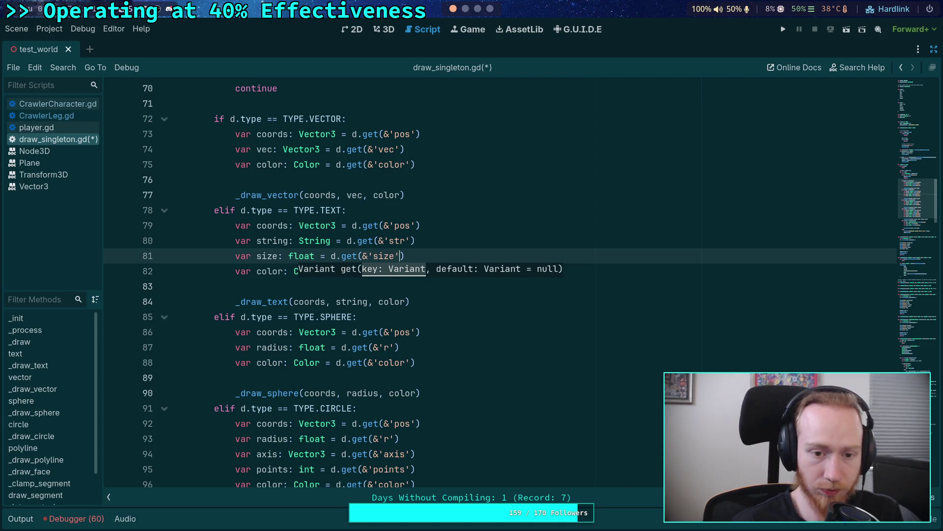
Step: Move the color line above the size line and pass size to the _draw_text call
scroll(406, 369, up, 1)
click(377, 348)
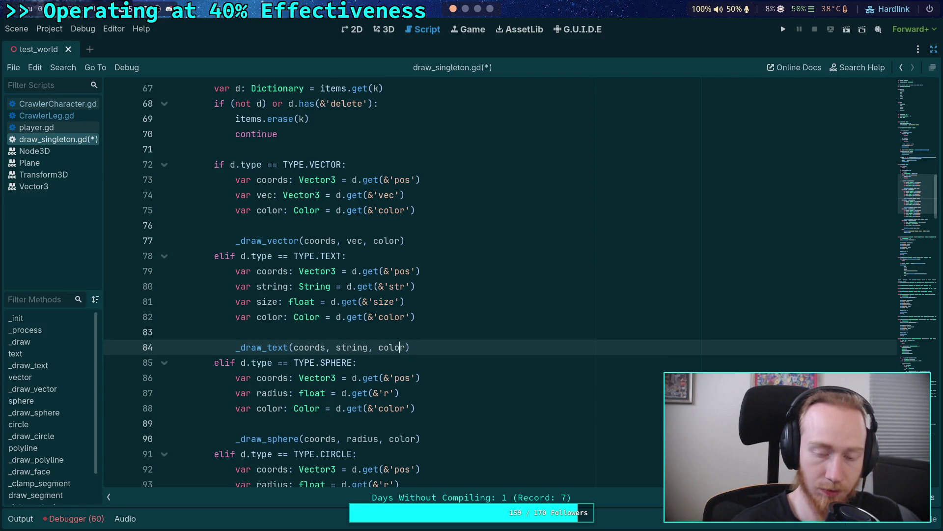
key(Up)
key(Up)
key(alt+Up)
key(Down)
key(Down)
key(Down)
text(, size)
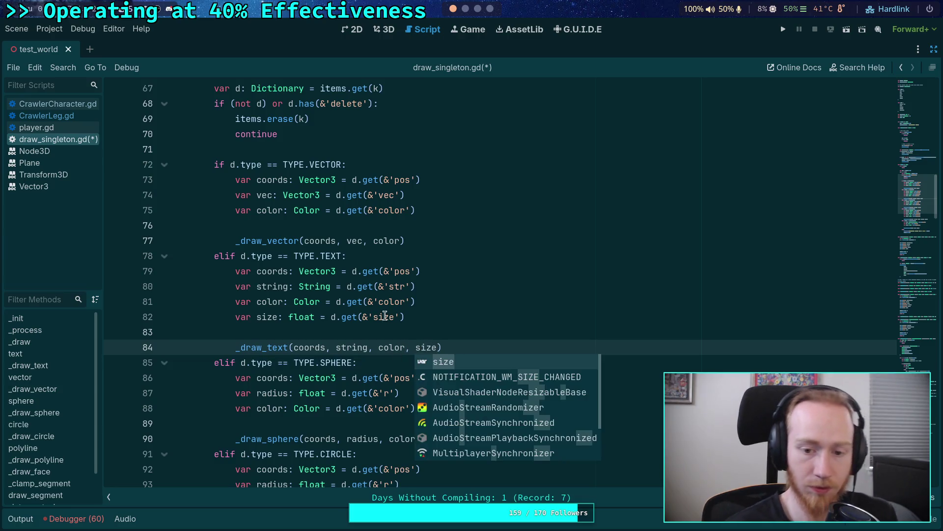
Step: Add a size: float parameter after Color in the _draw_text signature
scroll(385, 316, down, 14)
scroll(395, 322, up, 2)
click(479, 393)
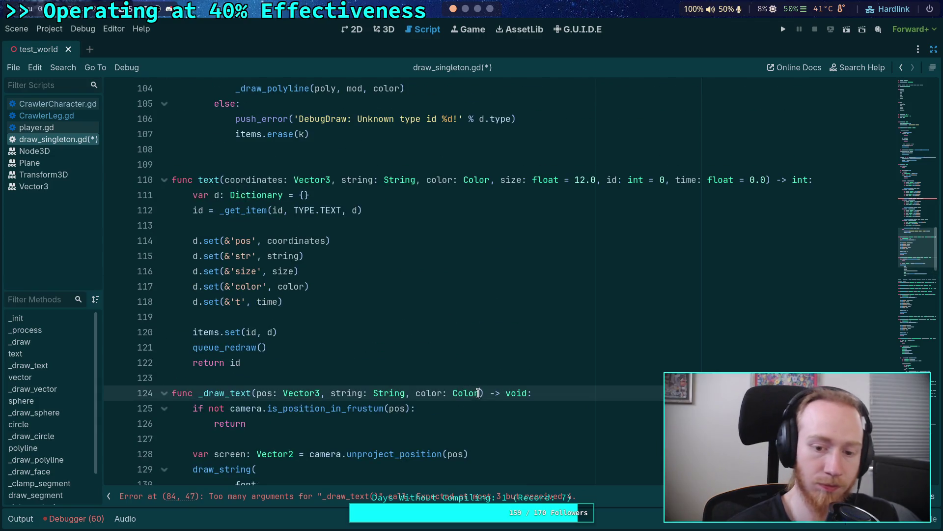
text(, size: float)
click(366, 344)
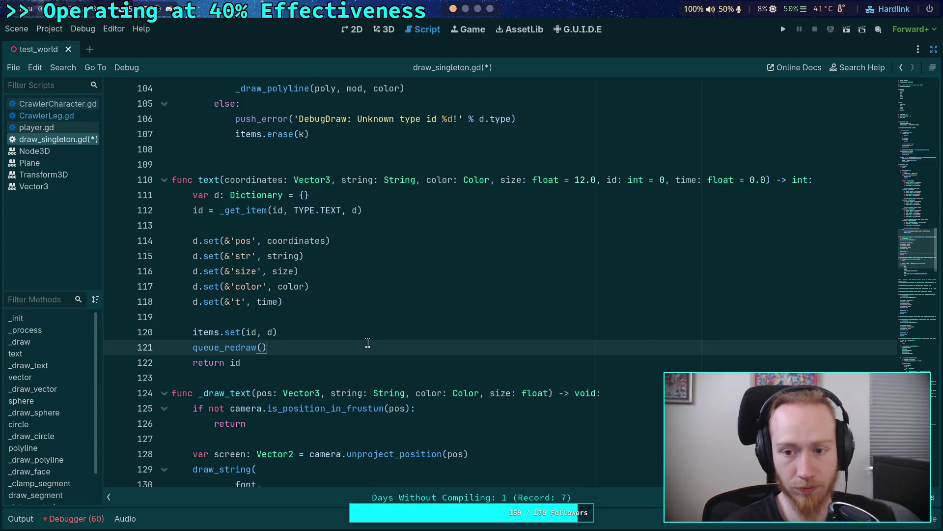
scroll(366, 342, down, 4)
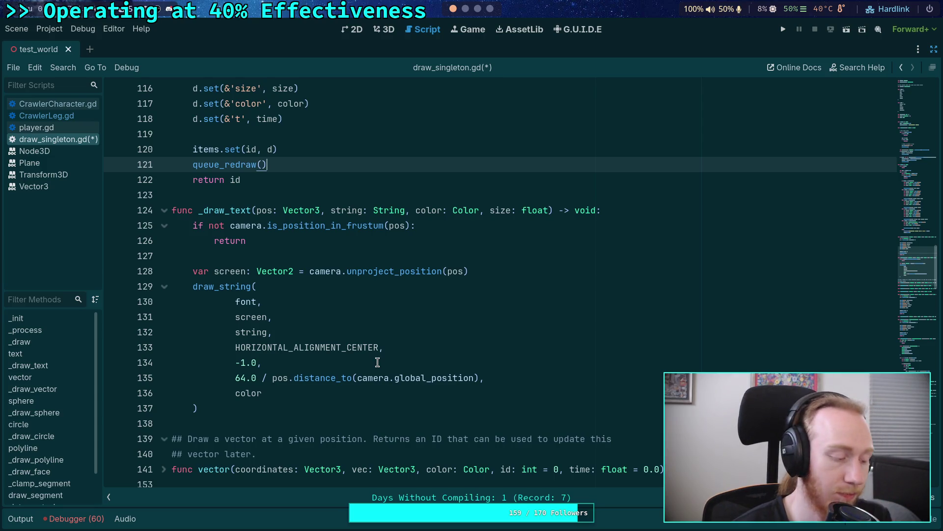
Step: Replace the fixed 64.0 font size on line 135 with 4.0 * size and save draw_singleton.gd
drag(235, 377, 255, 378)
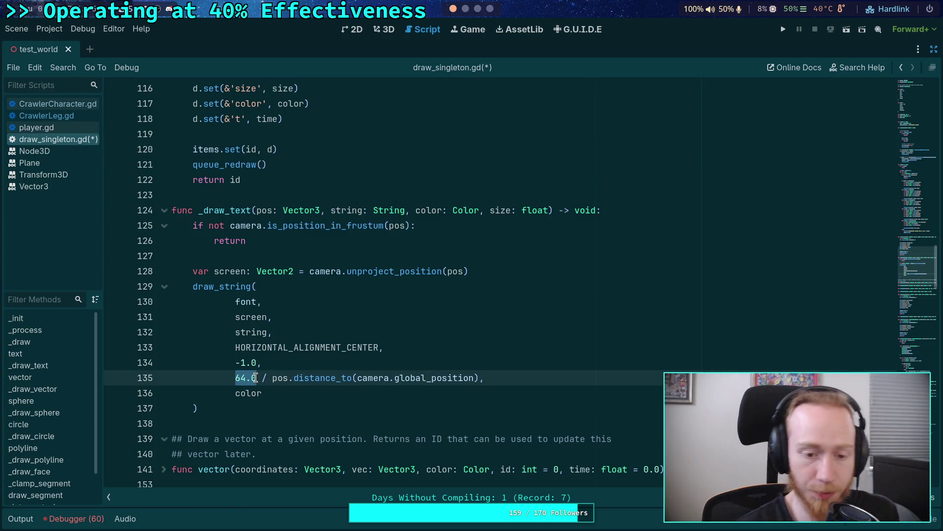
text(4.)
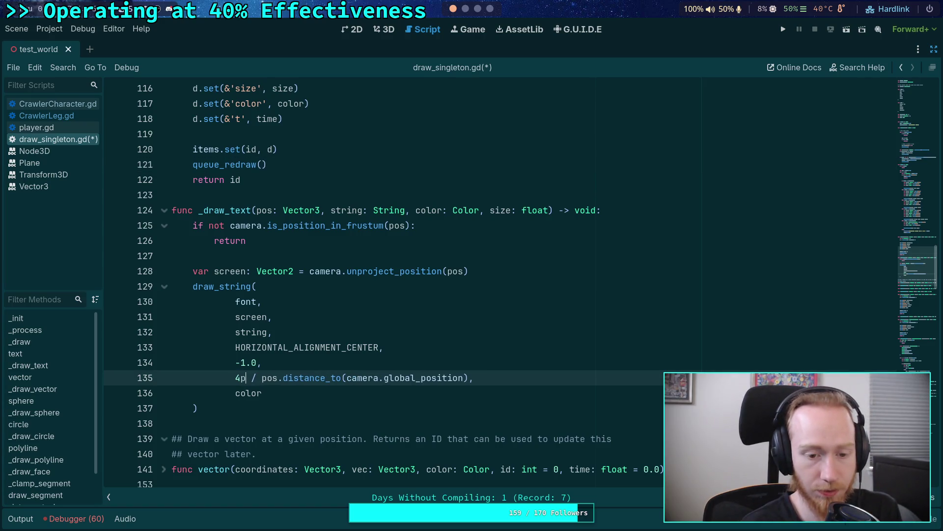
text(0 * size)
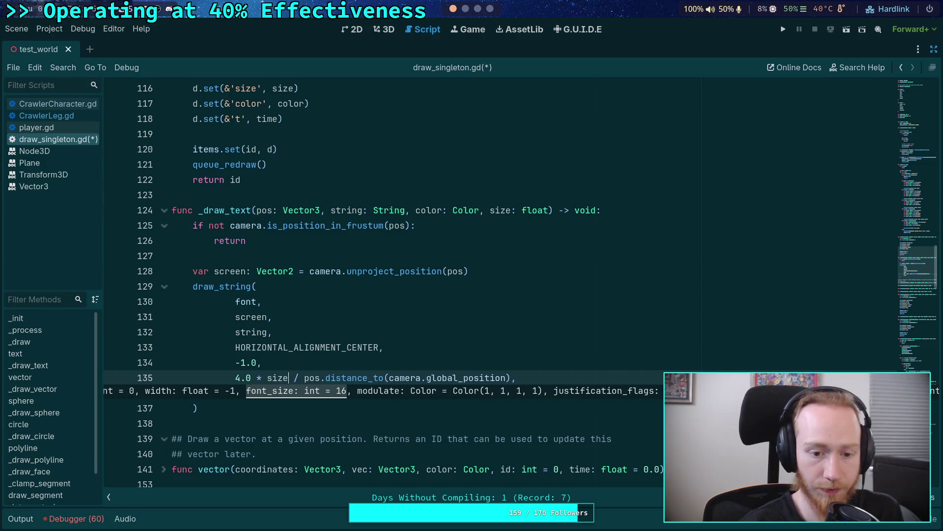
drag(235, 377, 268, 378)
key(BackSpace)
scroll(322, 356, up, 3)
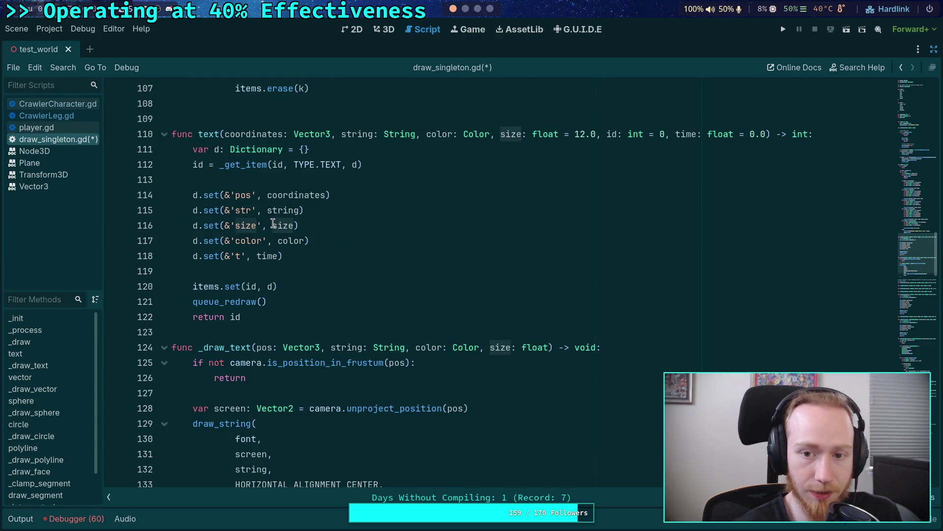
click(273, 225)
key(ctrl+space)
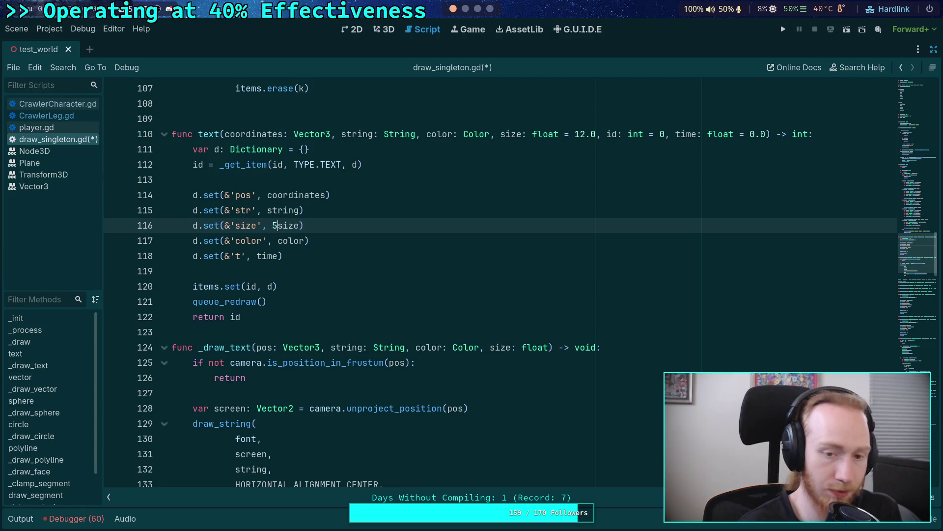
scroll(273, 366, down, 3)
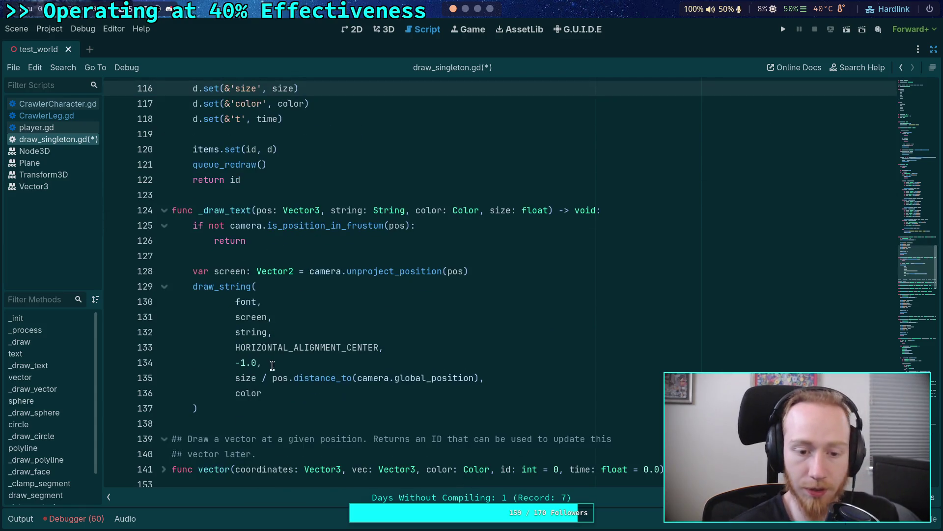
click(236, 378)
text(4.0 *)
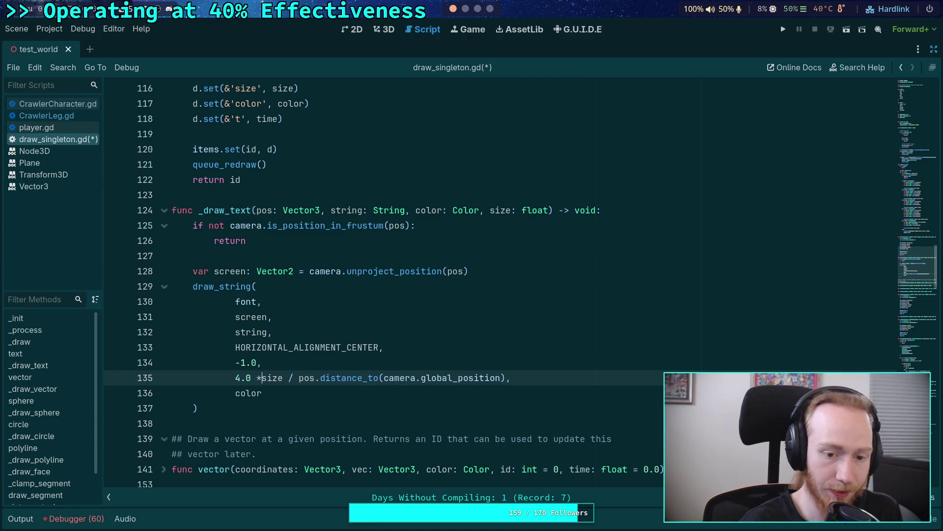
key(ctrl+s)
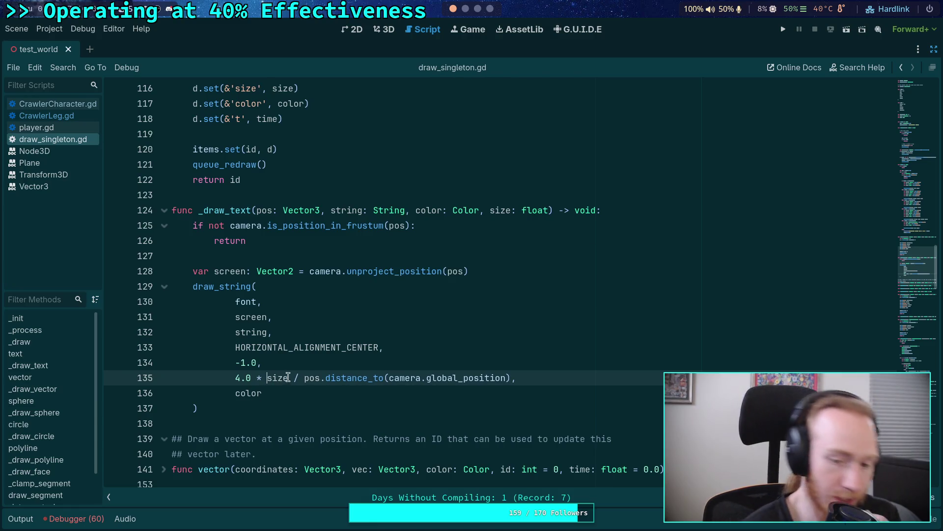
Step: Start wrapping the camera distance on line 135 in a clampf call
click(284, 397)
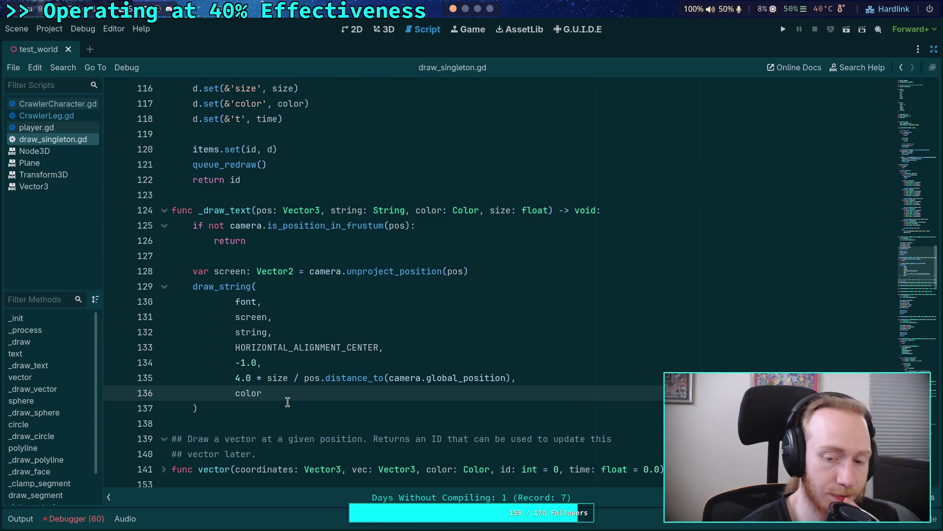
scroll(288, 402, up, 1)
click(231, 305)
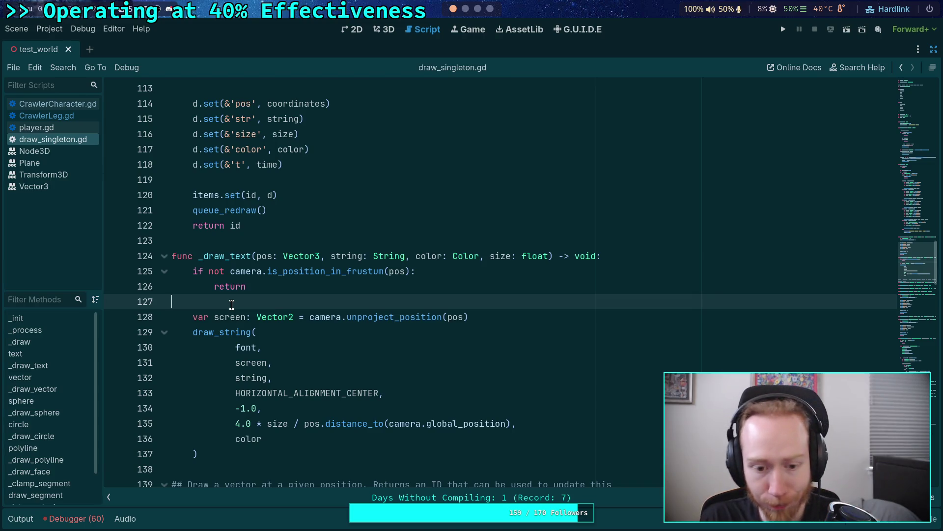
scroll(422, 399, down, 1)
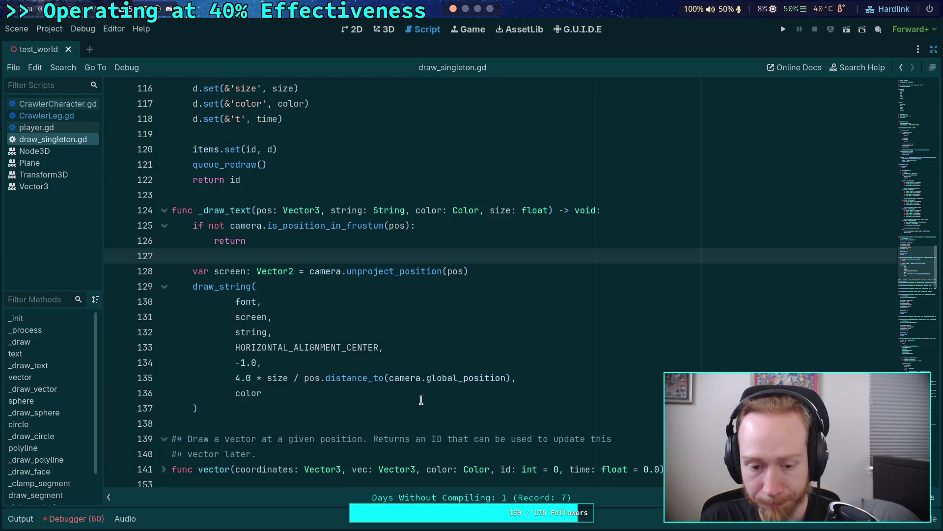
click(304, 377)
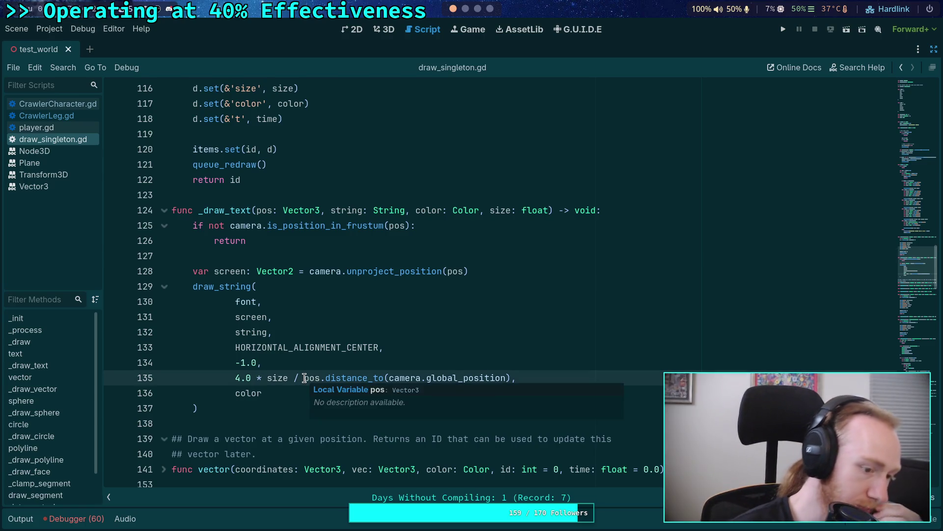
mouse_move(313, 354)
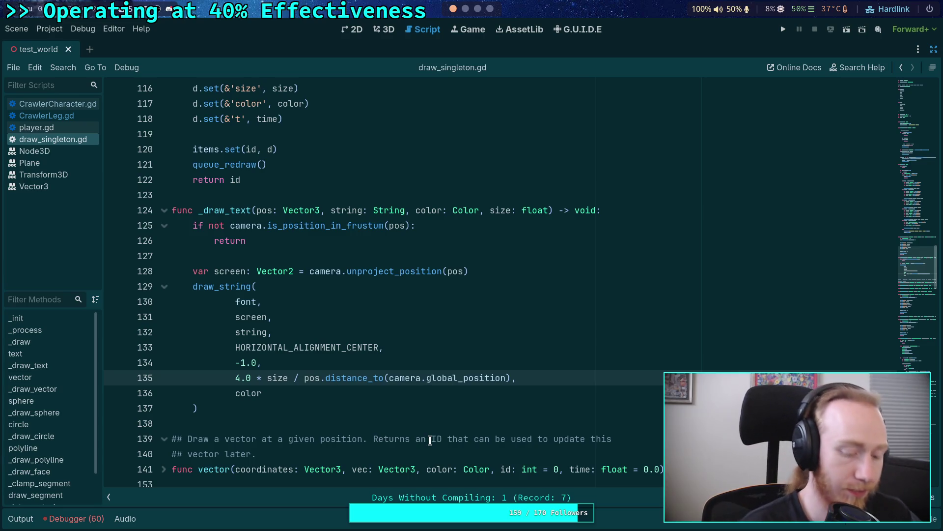
text(clampf()
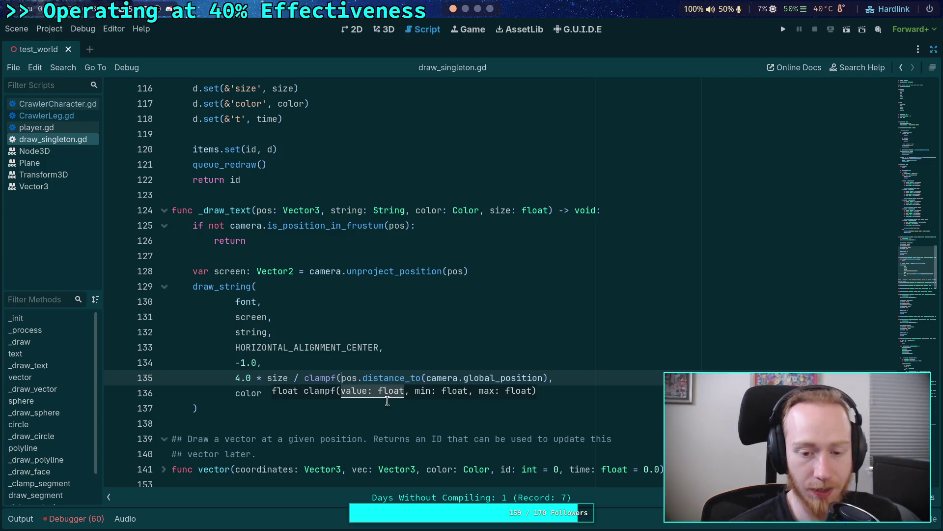
Step: Remove the misplaced clampf and start clampf( at the beginning of the font-size expression
mouse_move(327, 378)
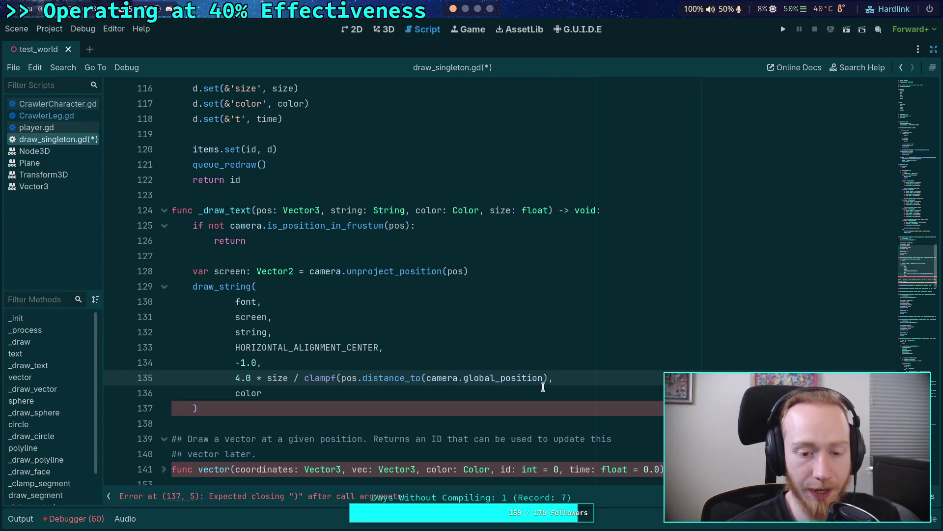
drag(305, 377, 339, 378)
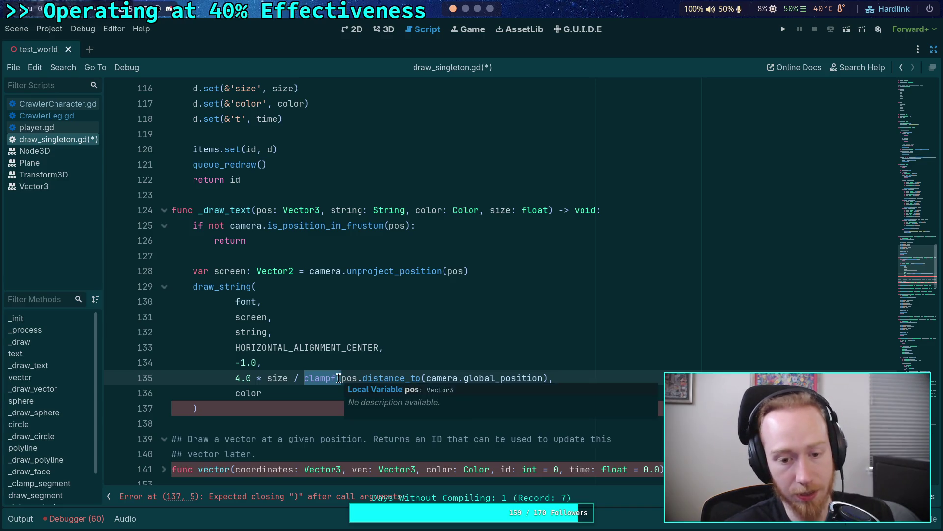
key(BackSpace)
key(Home)
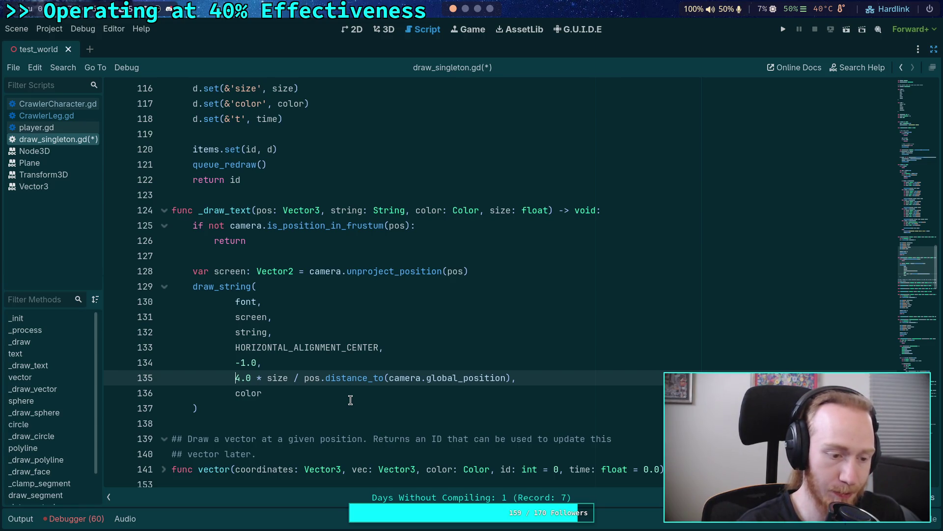
text(clampf)
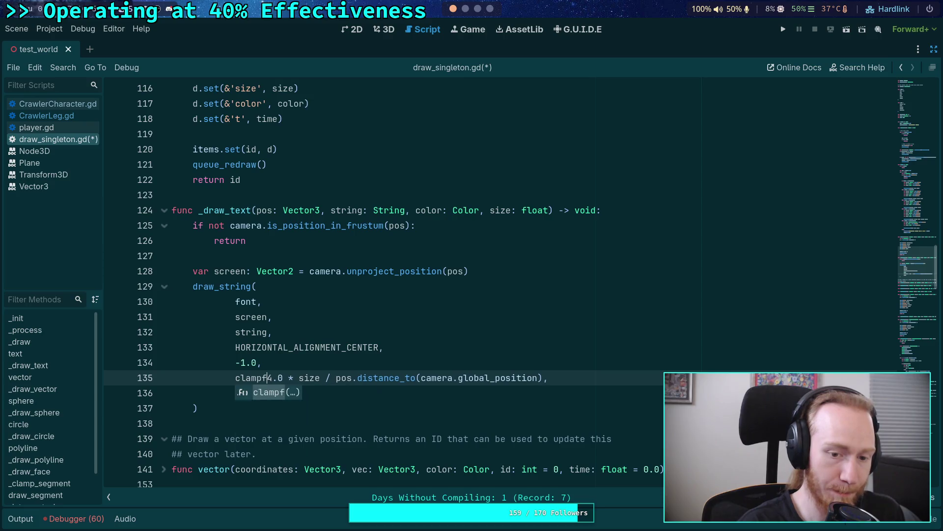
text(()
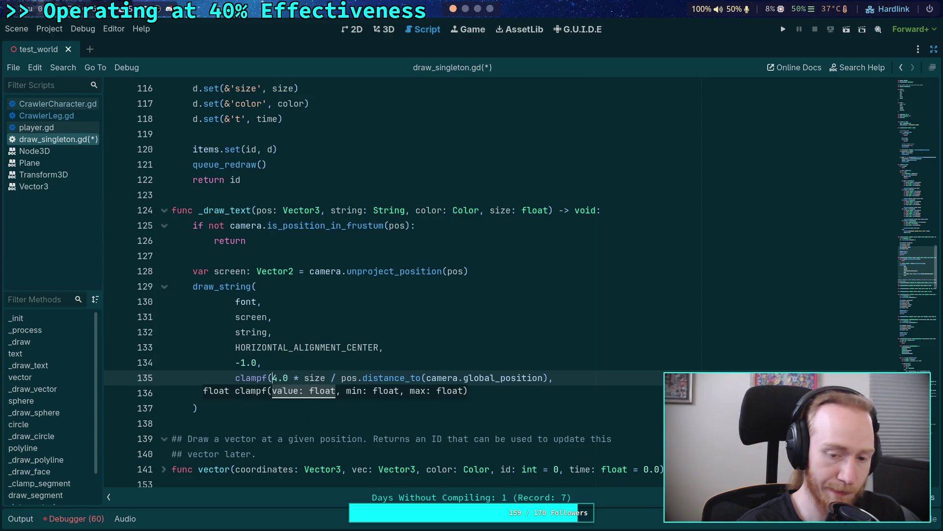
Step: Wrap the pos.distance_to camera distance in maxf(1.0, ...) as the divisor
click(546, 377)
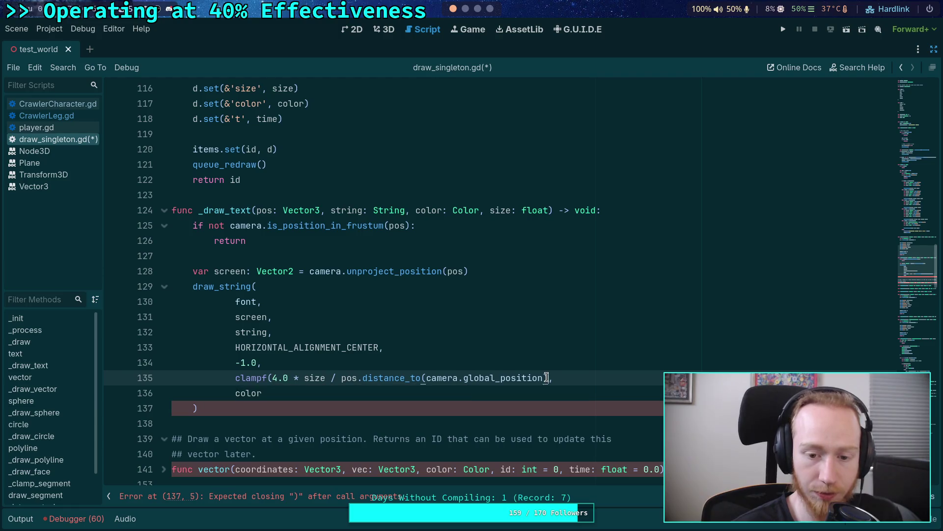
mouse_move(389, 376)
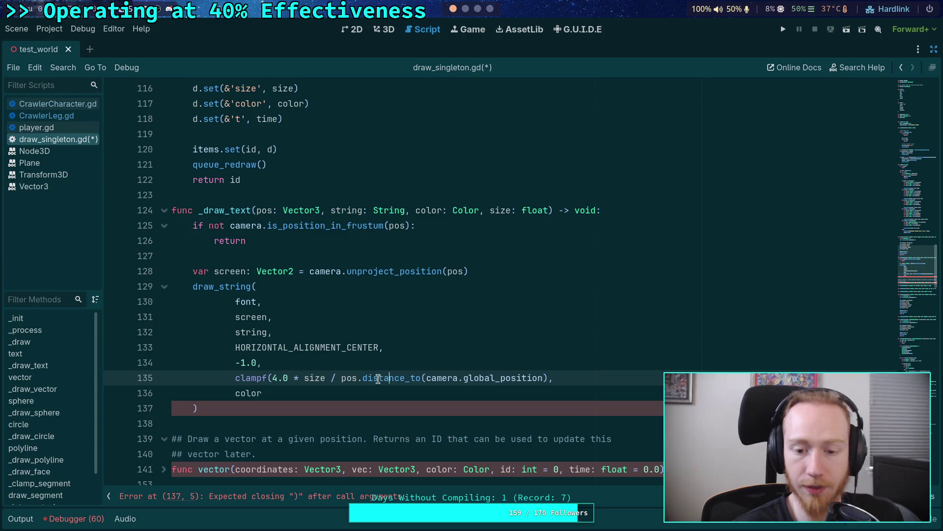
click(339, 379)
text(maxf()
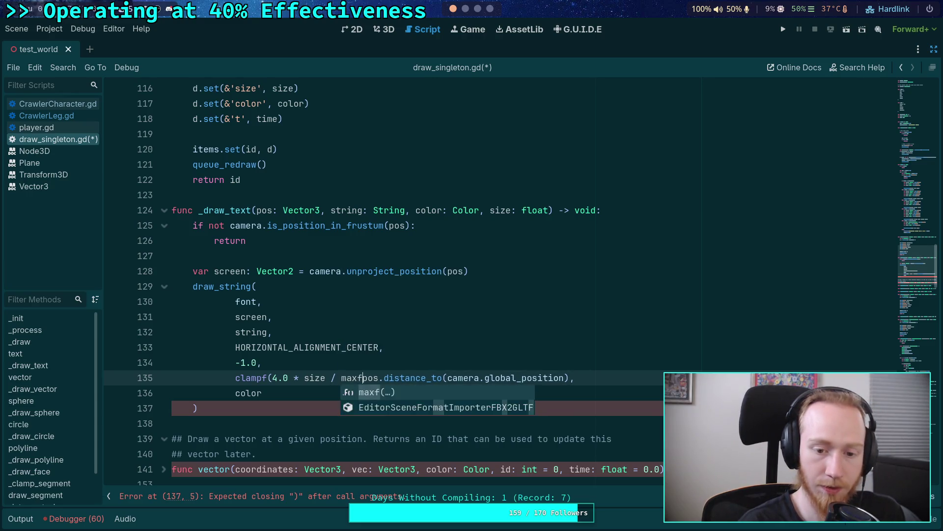
text(1.0 ,)
click(595, 378)
text())
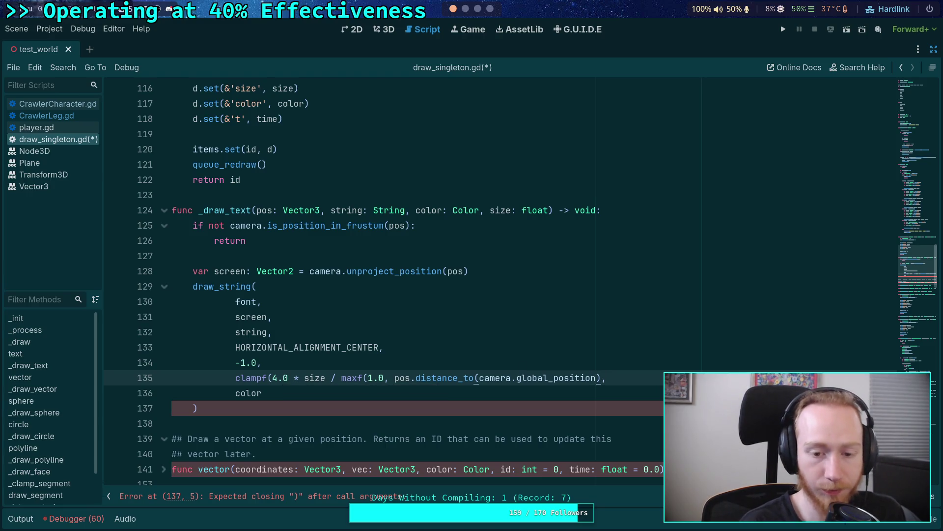
text(),)
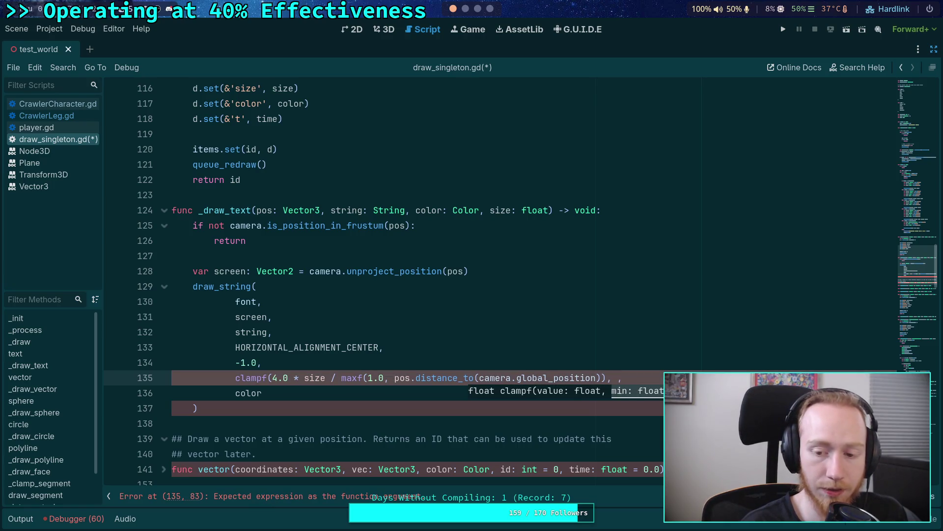
text( size,)
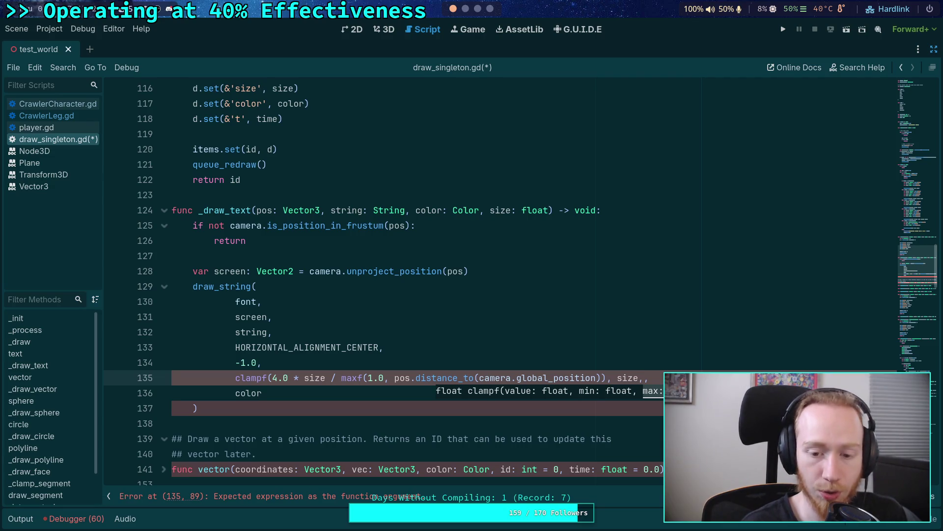
key(BackSpace)
key(BackSpace)
key(BackSpace)
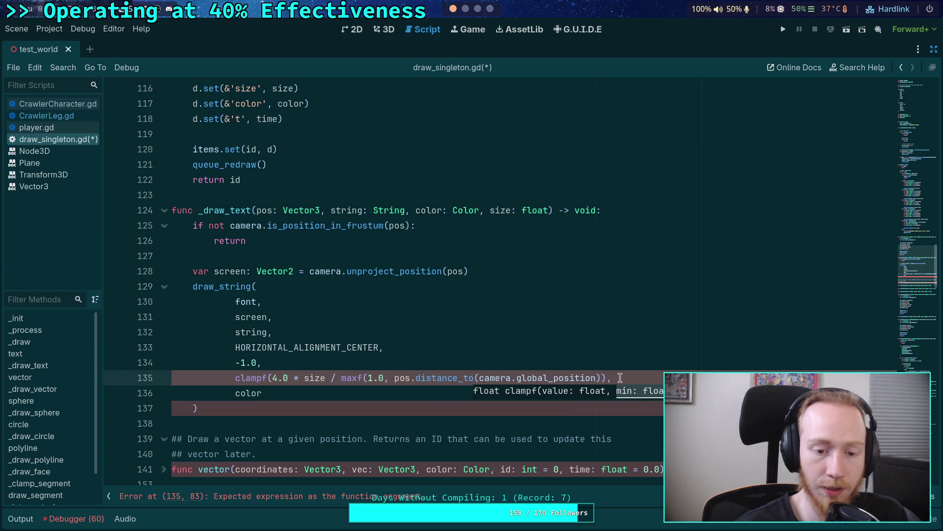
Step: Rename clampf to minf and give it size as the second argument
double_click(258, 381)
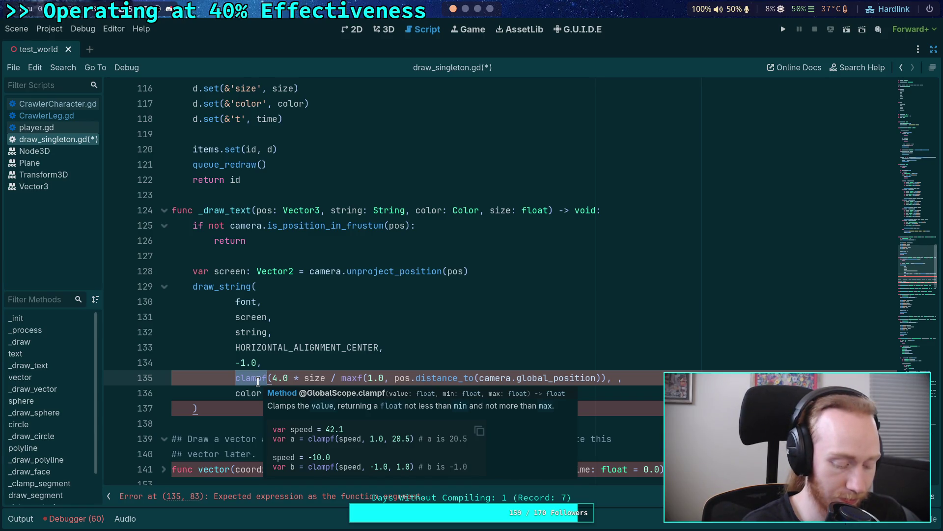
text(minf)
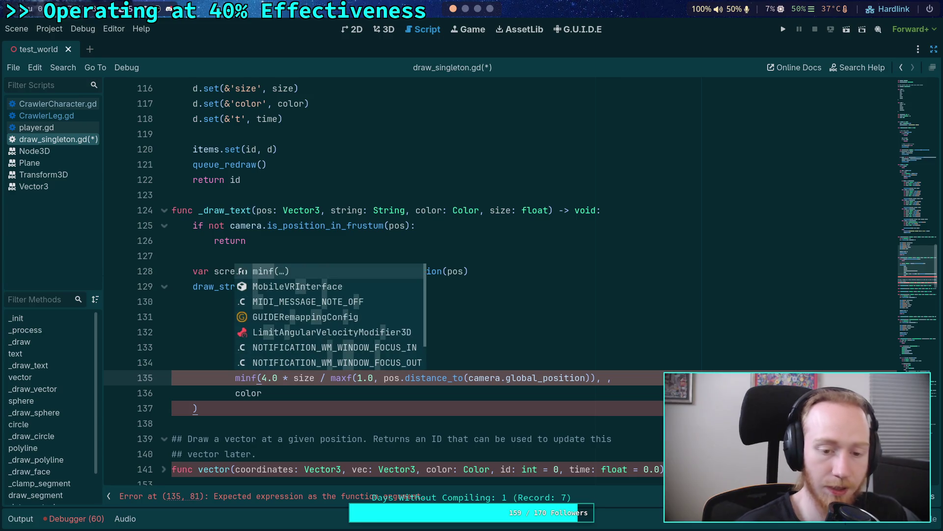
click(606, 377)
text(size)
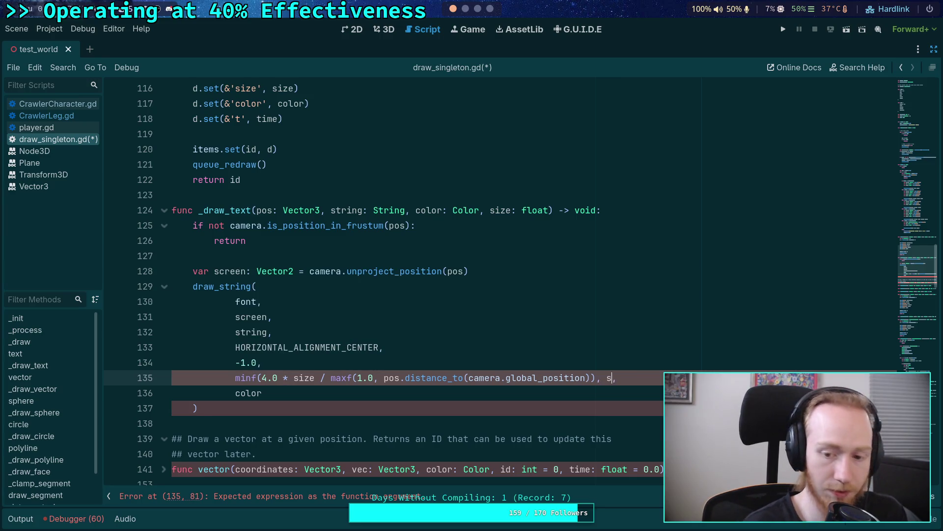
text())
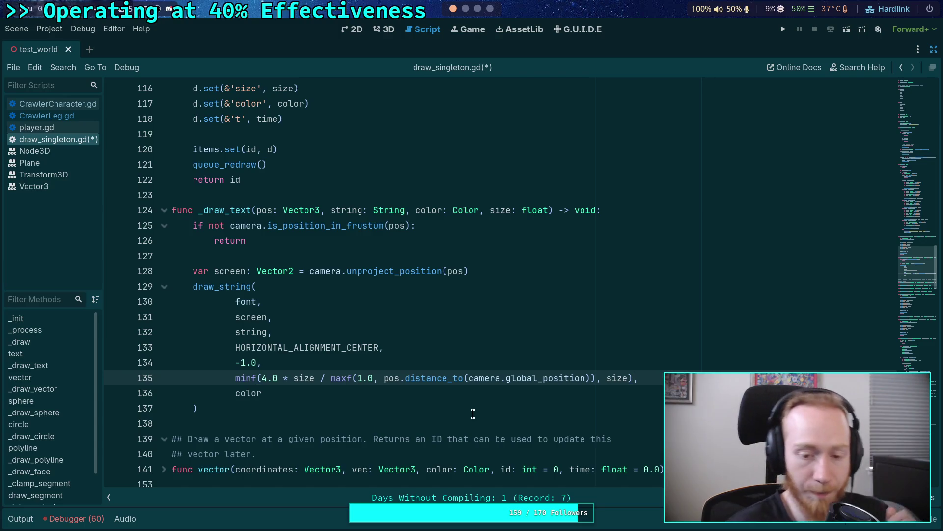
Step: Change maxf's lower bound on line 135 from 1.0 to 0.5
click(375, 406)
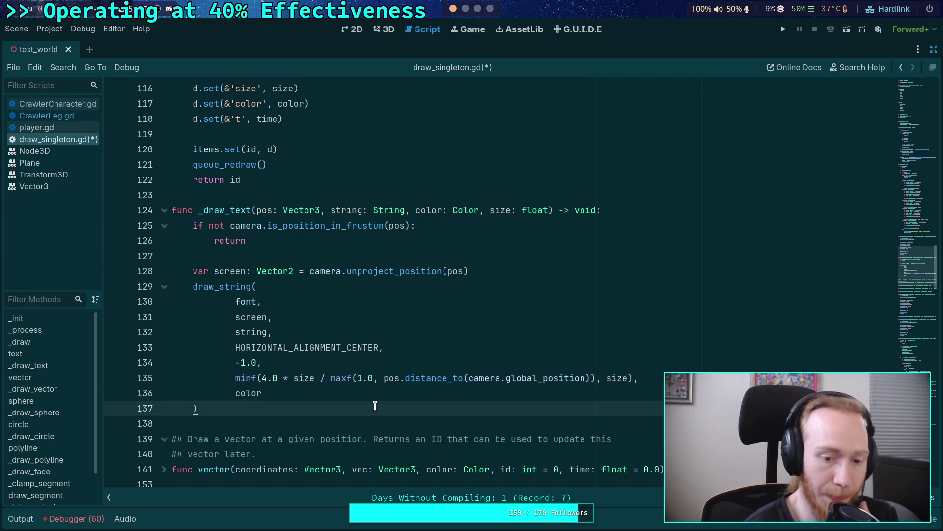
click(263, 377)
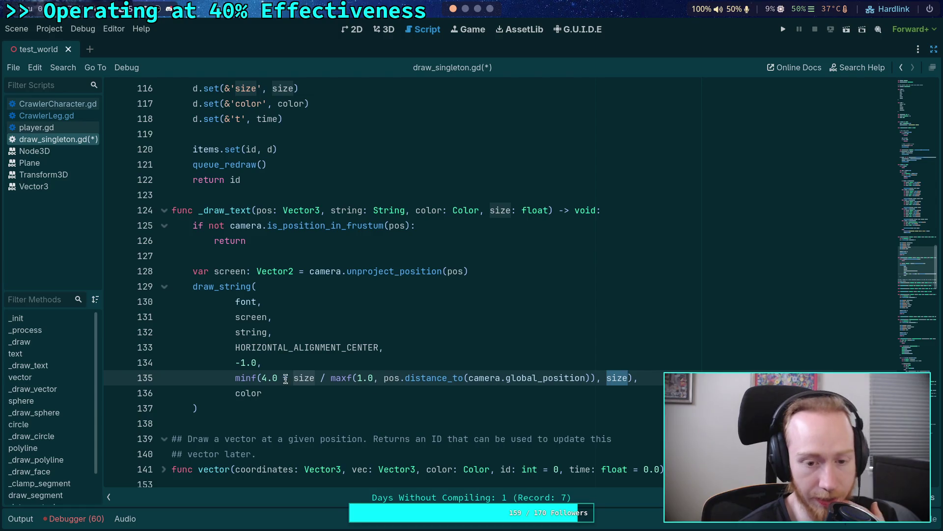
drag(262, 378, 527, 377)
click(358, 378)
drag(357, 378, 375, 380)
text(0.5)
Step: Restore maxf's lower bound to 1.0 and save draw_singleton.gd
click(430, 361)
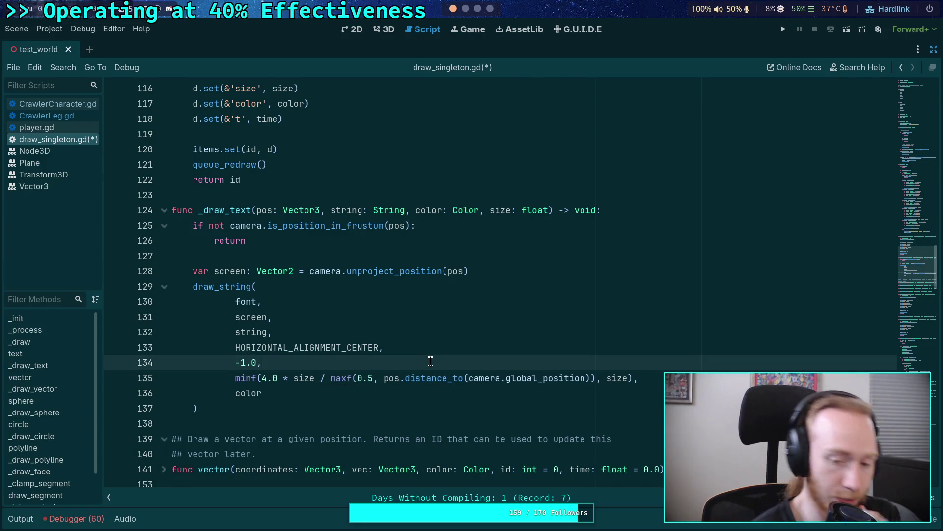
drag(358, 378, 374, 377)
text(1.0)
key(ctrl+s)
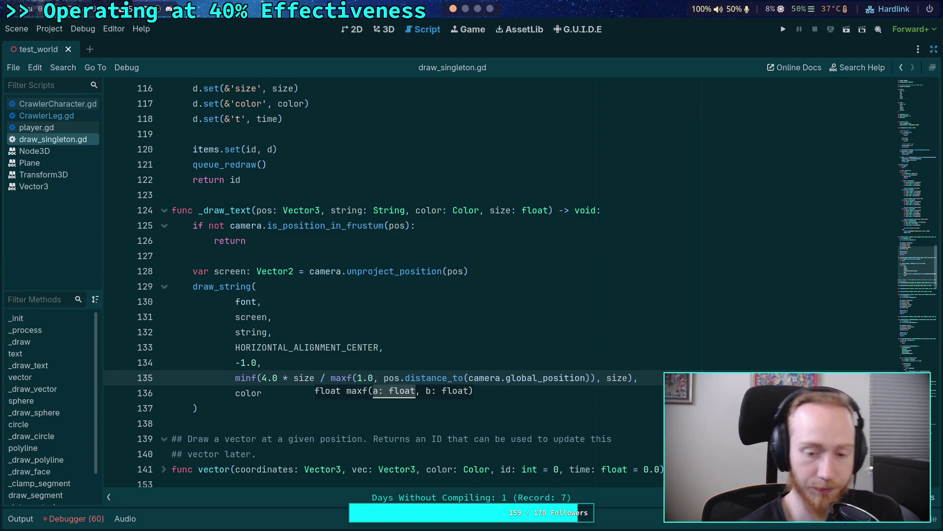
click(374, 360)
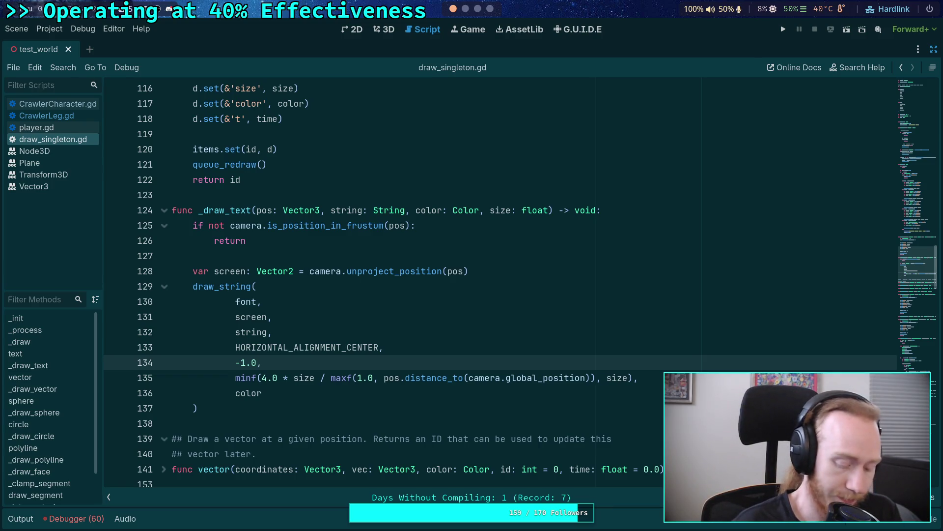
Step: Try a 0.2 * distance factor inside maxf after 1.0, then delete it again
click(312, 269)
click(320, 254)
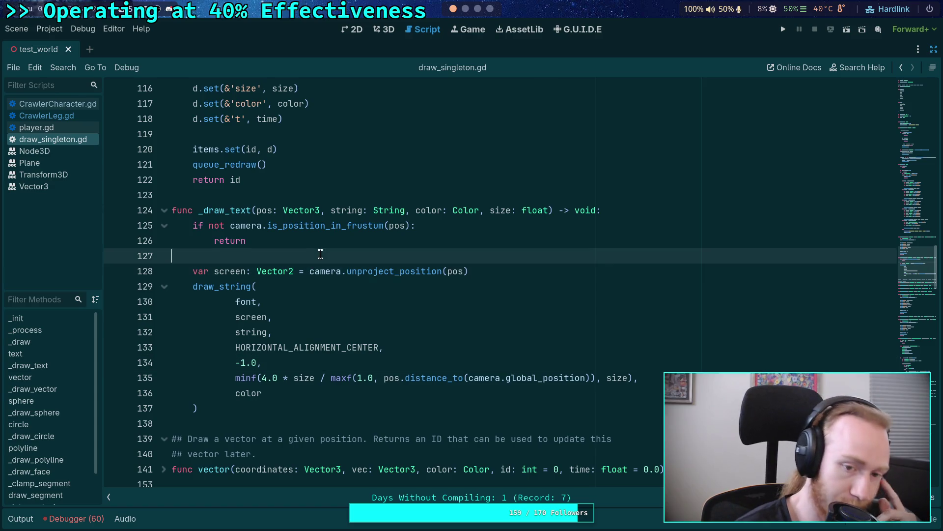
scroll(323, 256, up, 4)
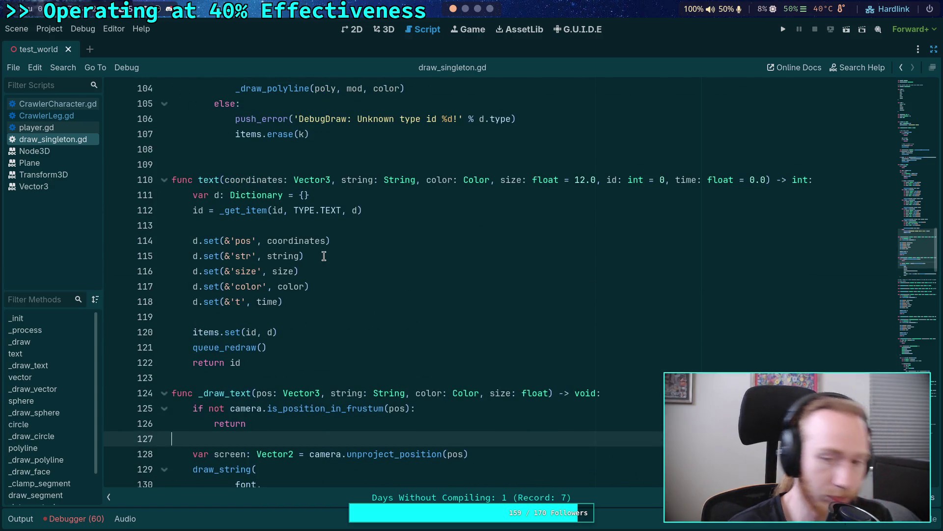
scroll(324, 256, down, 5)
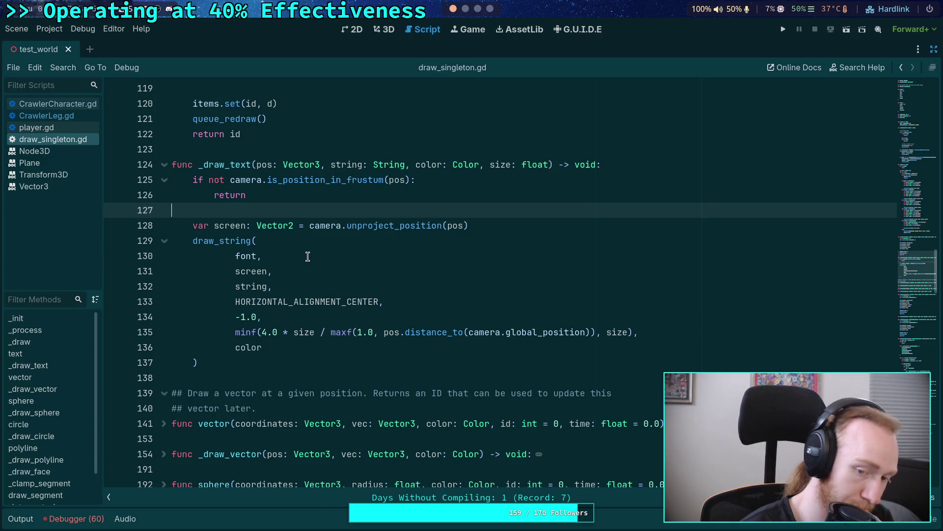
scroll(308, 256, up, 4)
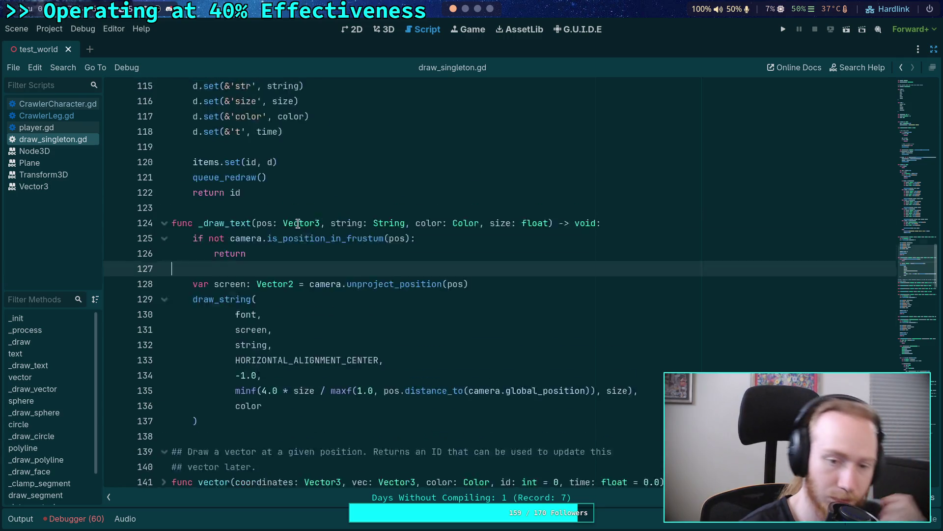
scroll(308, 252, down, 4)
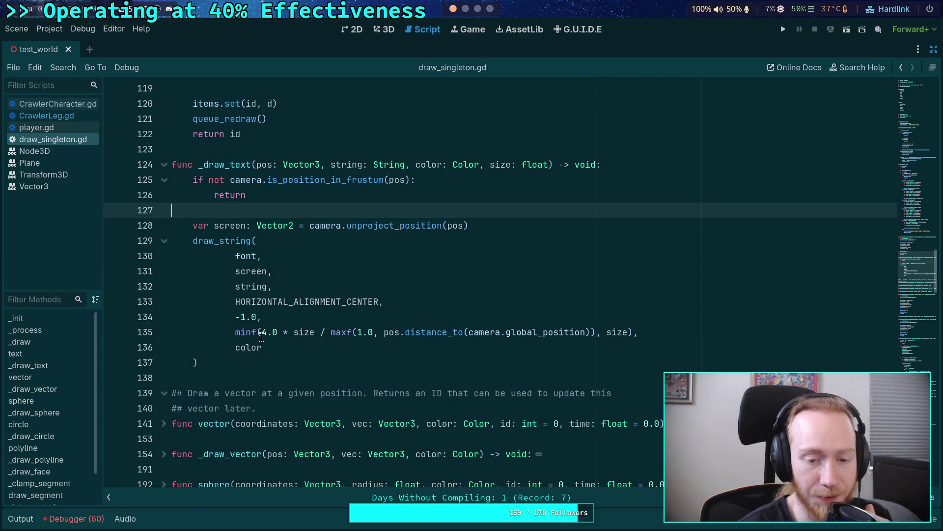
drag(262, 333, 310, 338)
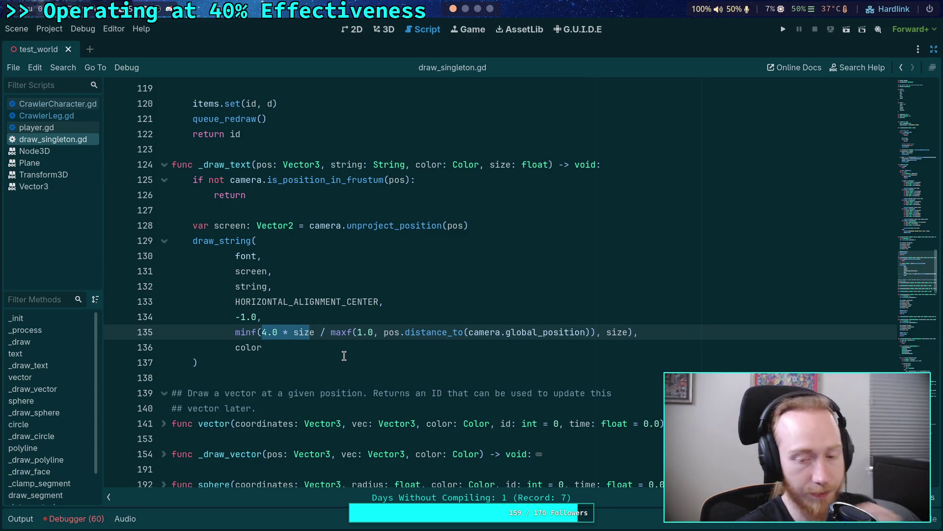
click(380, 332)
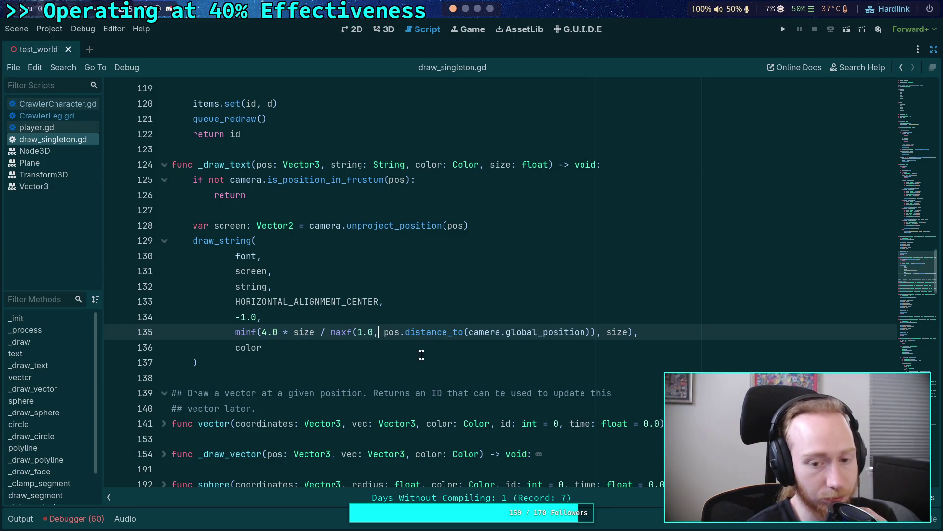
text(0)
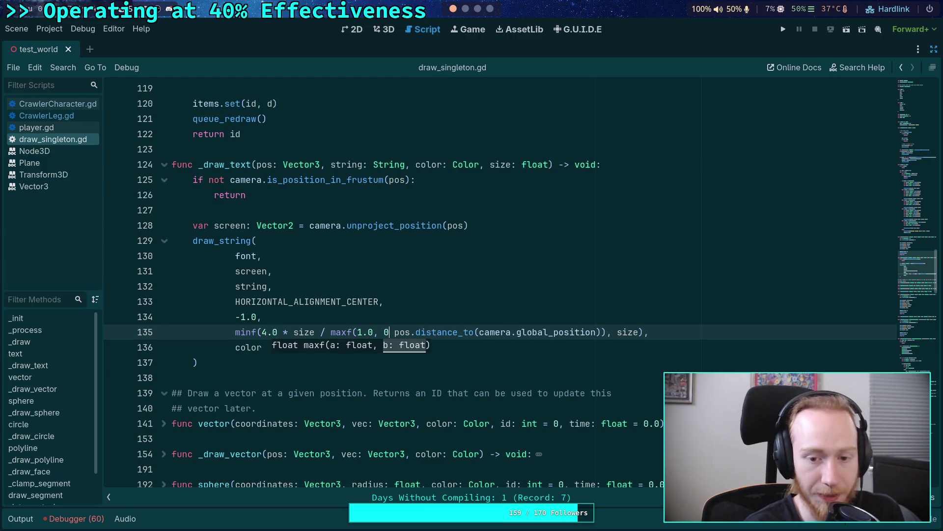
text(.25 )
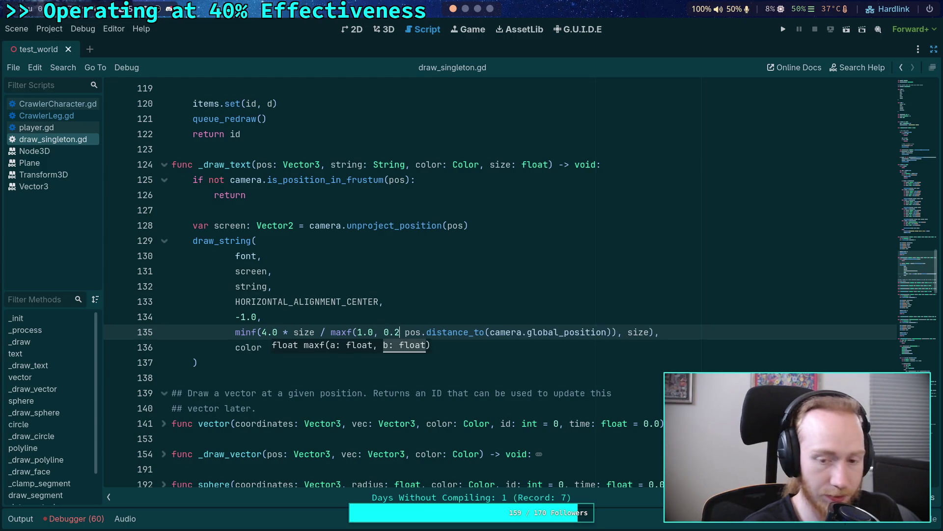
text(*)
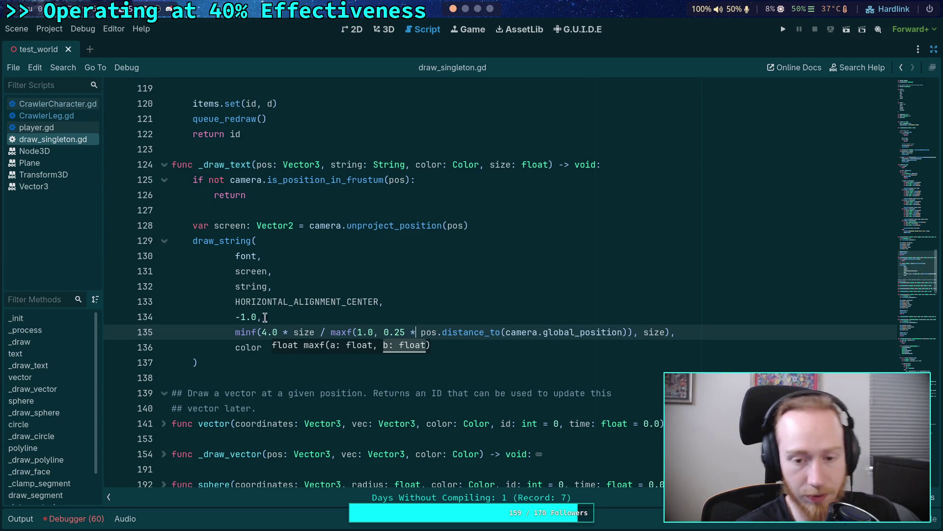
key(Left)
key(Left)
key(BackSpace)
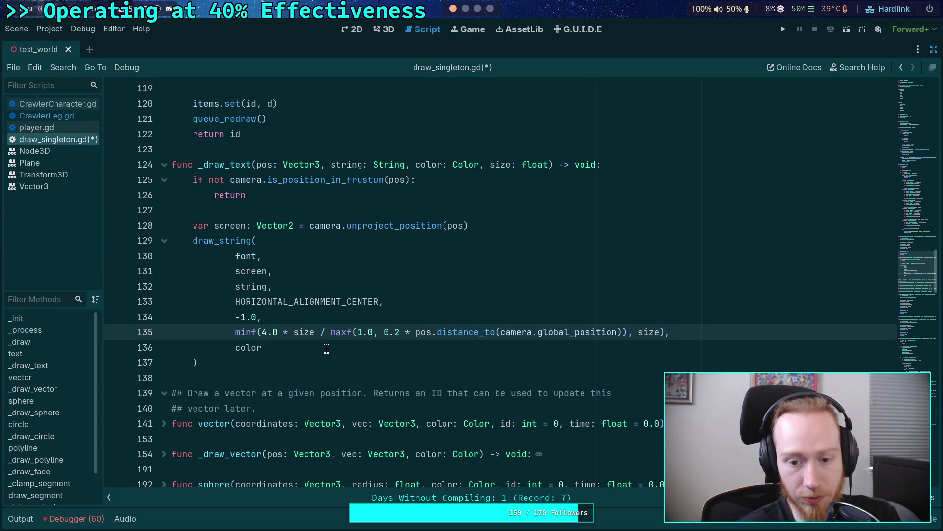
drag(383, 332, 416, 332)
key(BackSpace)
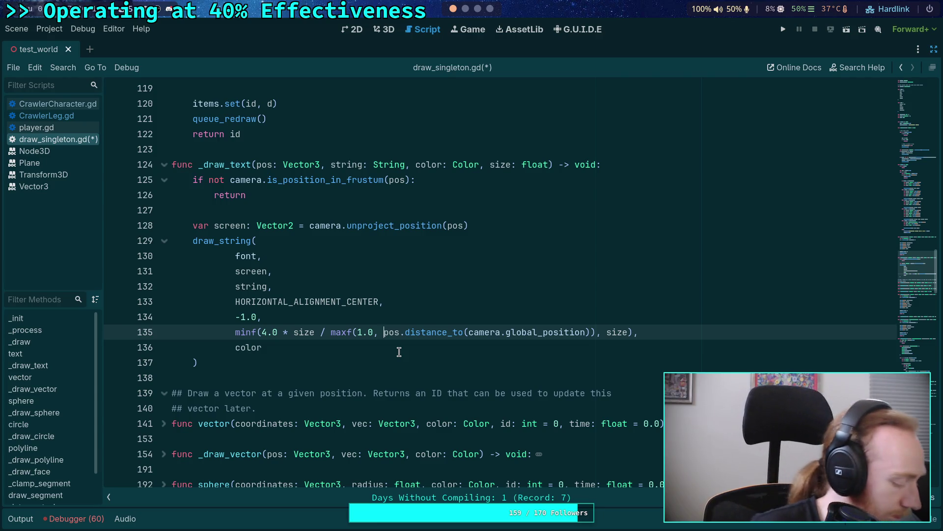
Step: Save draw_singleton.gd and fold the _draw_text and text() functions
key(Down)
key(Down)
key(ctrl+s)
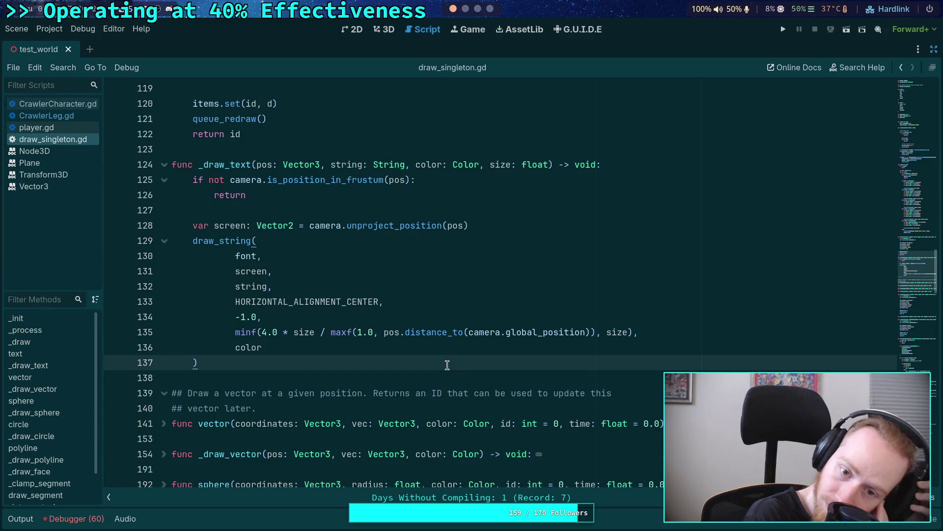
scroll(200, 223, up, 2)
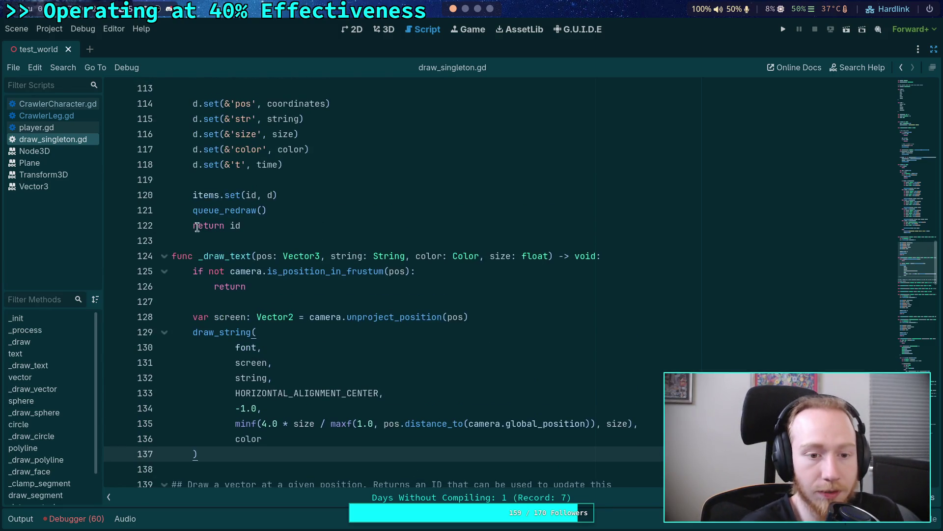
click(164, 254)
scroll(292, 294, up, 3)
scroll(320, 291, up, 3)
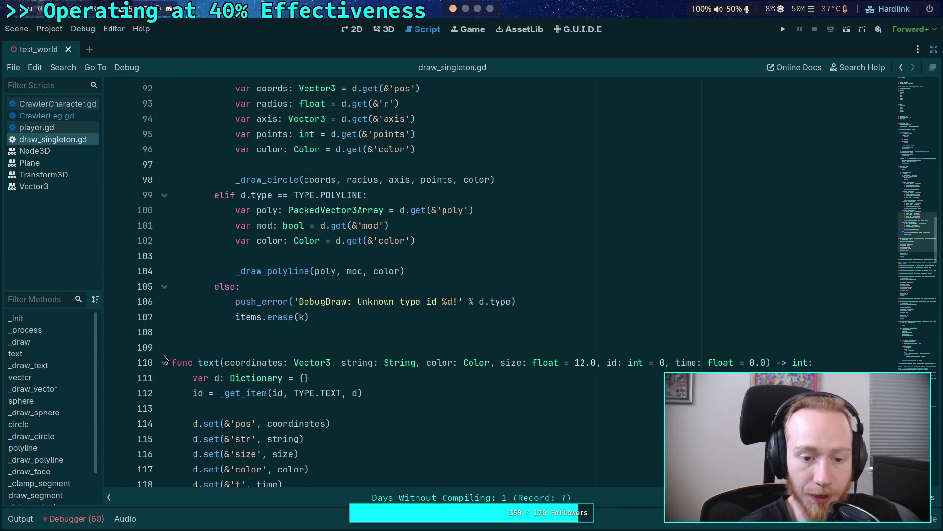
click(164, 358)
Step: Change text()'s default size from 12.0 to 16.0
click(225, 344)
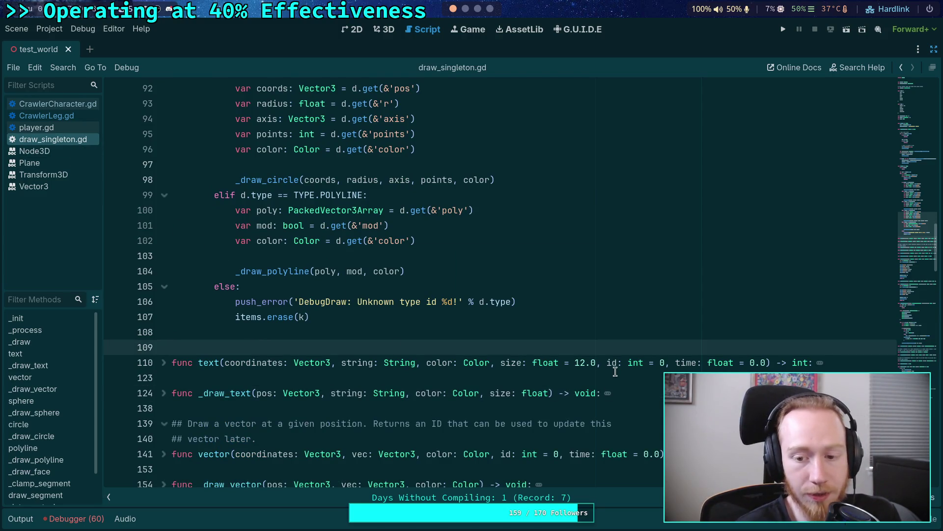
click(581, 362)
key(BackSpace)
text(6)
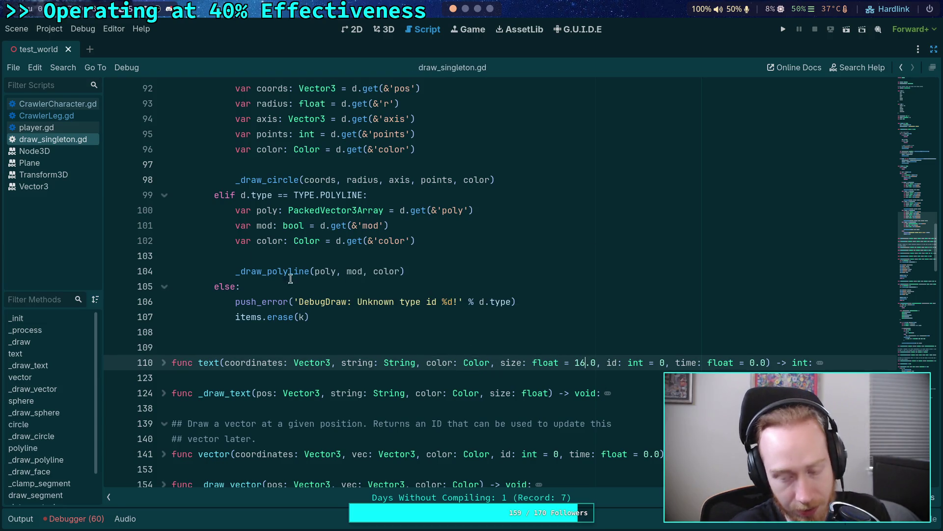
Step: In CrawlerLeg.gd, add a 24.0 size argument after the Color.DARK_ORANGE label colour
click(58, 116)
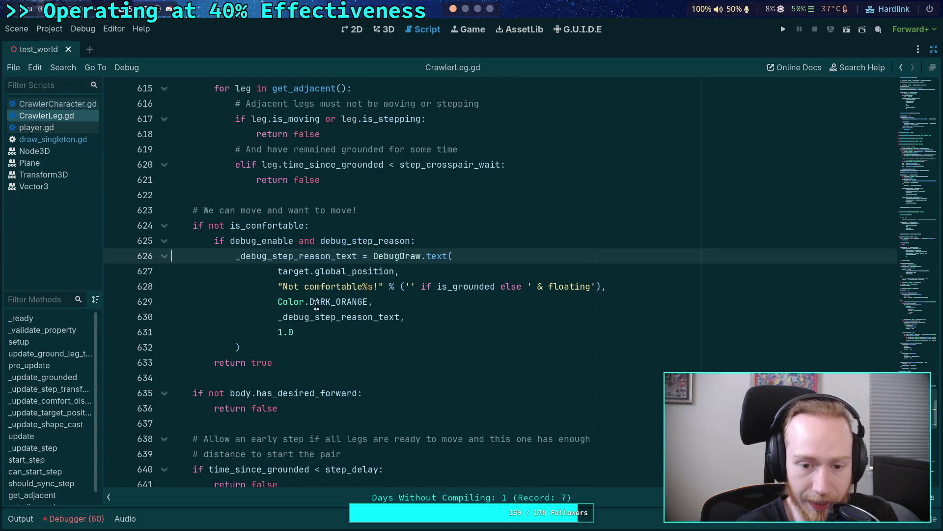
drag(432, 340, 432, 319)
mouse_move(439, 257)
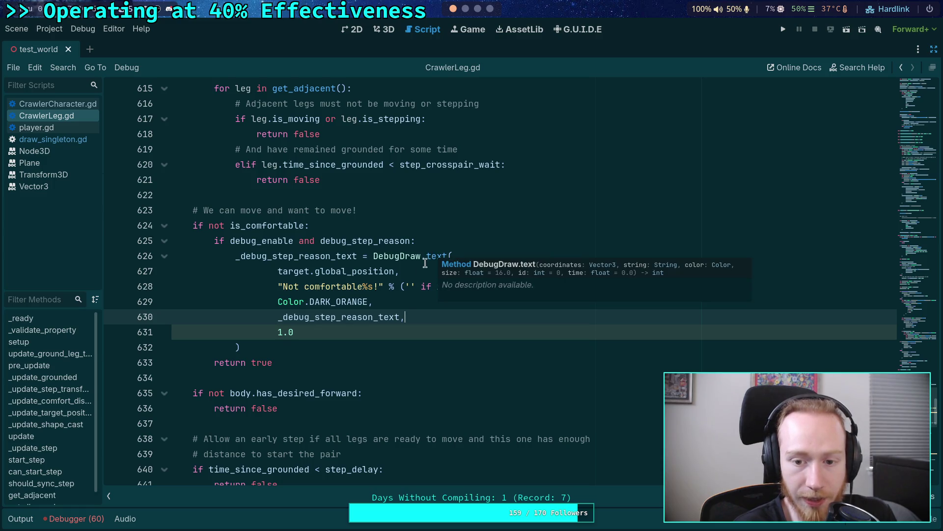
click(400, 304)
key(Return)
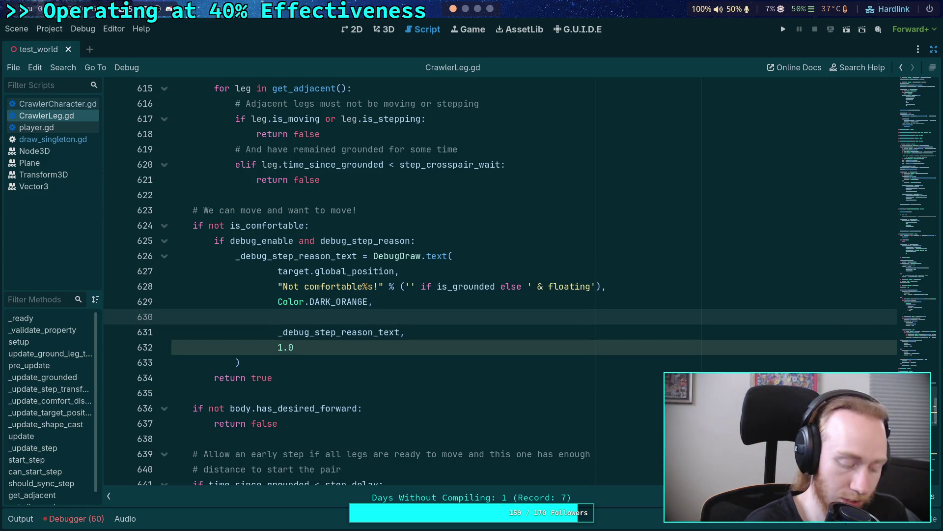
text(24.0,)
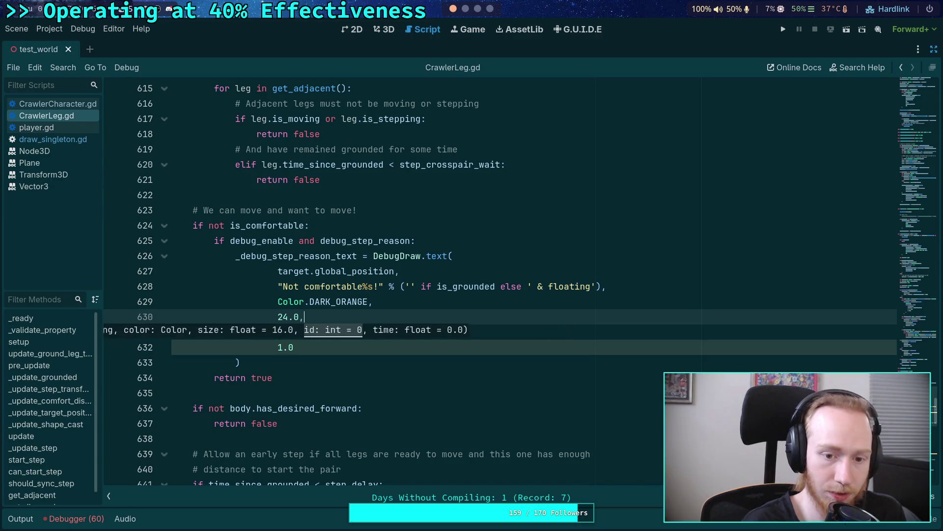
key(Down)
key(Down)
key(Down)
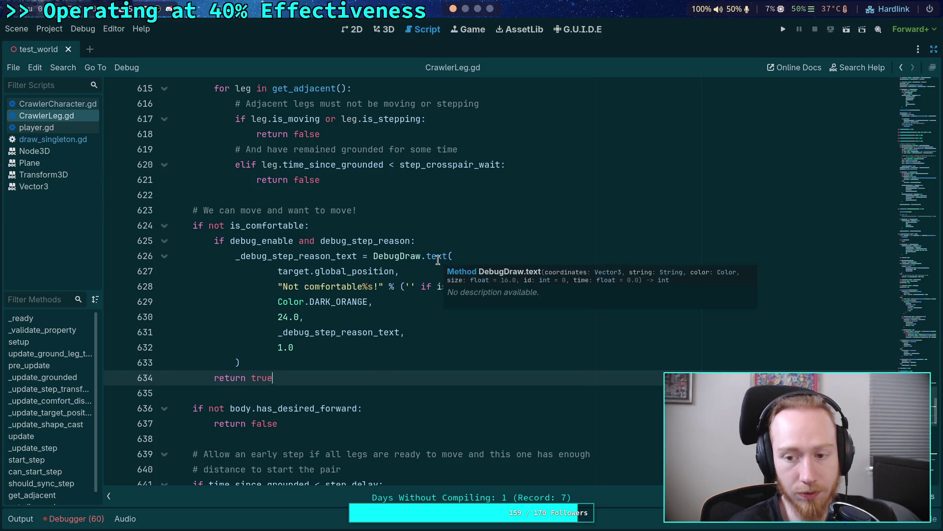
Step: Add a 24.0 size argument to the Early step label and save
scroll(313, 348, down, 3)
scroll(314, 348, down, 5)
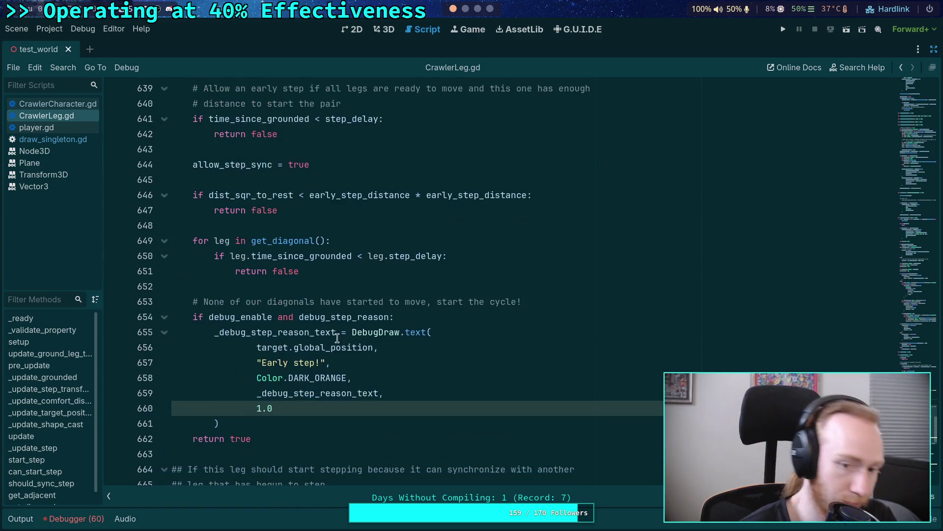
click(354, 374)
key(Return)
text(24.0,)
key(ctrl+s)
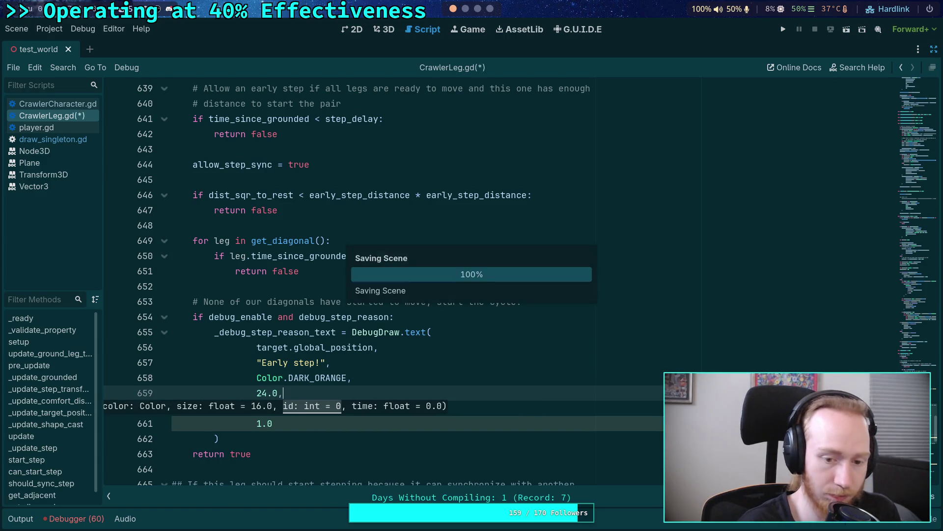
Step: Give the Stepping with label its size argument and save again
click(346, 356)
scroll(346, 356, down, 3)
scroll(325, 362, up, 1)
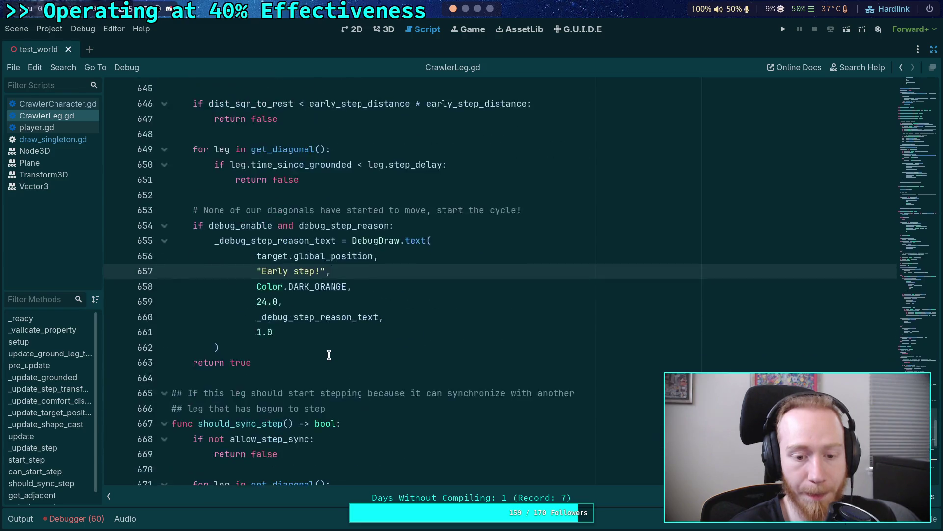
scroll(326, 358, down, 5)
click(442, 348)
key(Return)
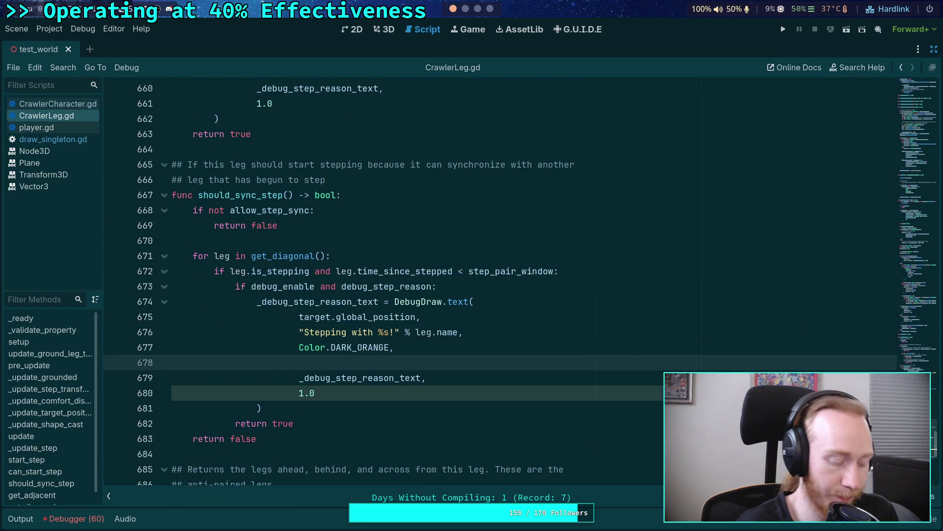
text(24.0,)
key(ctrl+s)
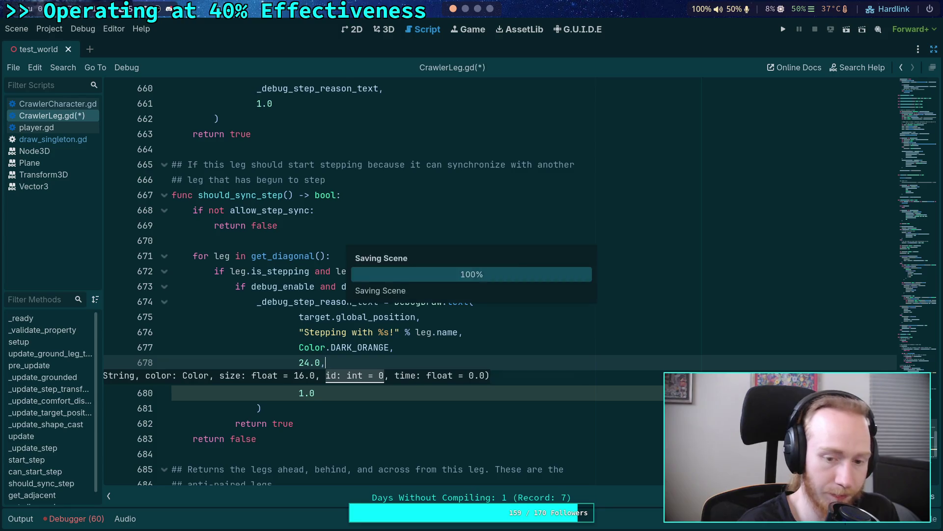
Step: Review the edited label calls, then run the project to test them
scroll(360, 308, up, 4)
scroll(360, 308, up, 20)
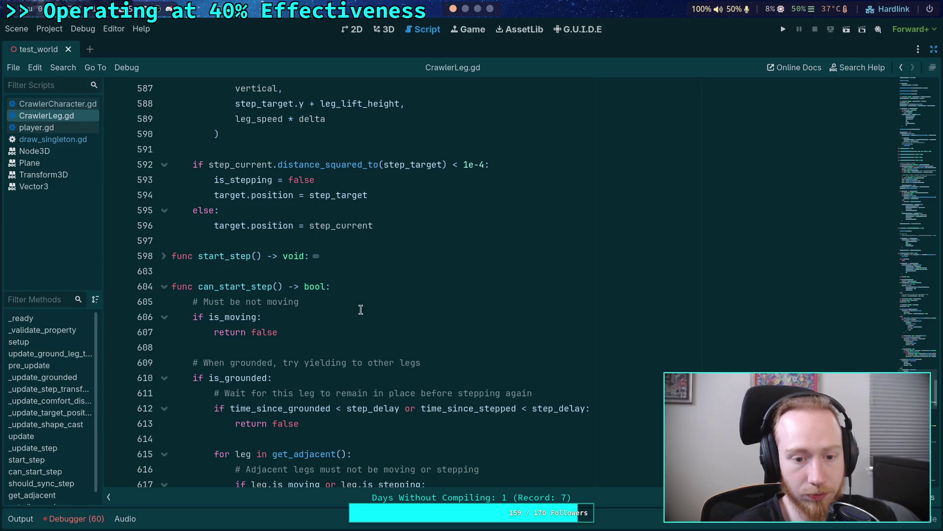
scroll(361, 309, down, 2)
scroll(187, 243, up, 1)
scroll(327, 272, down, 7)
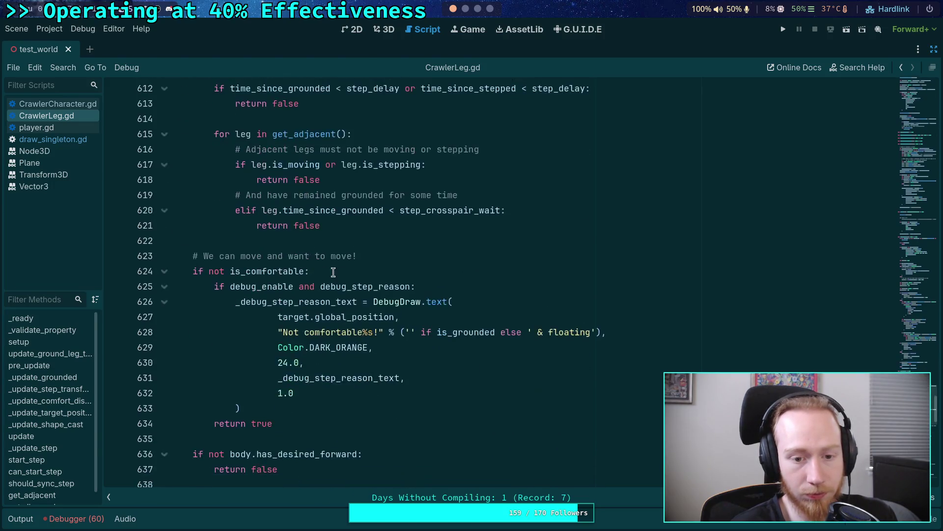
scroll(327, 272, down, 4)
scroll(422, 280, down, 9)
scroll(422, 280, up, 11)
scroll(421, 280, up, 5)
scroll(421, 280, down, 4)
scroll(421, 280, up, 5)
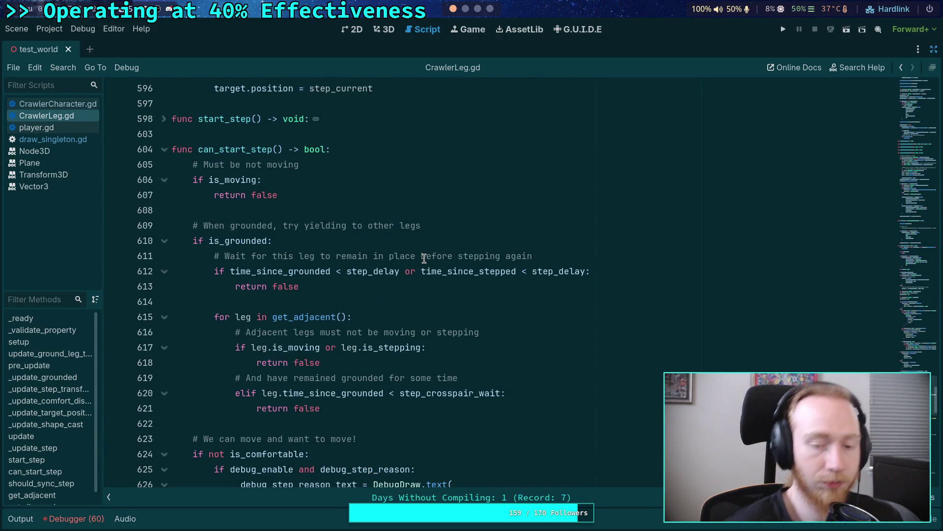
scroll(424, 258, down, 6)
scroll(427, 261, down, 2)
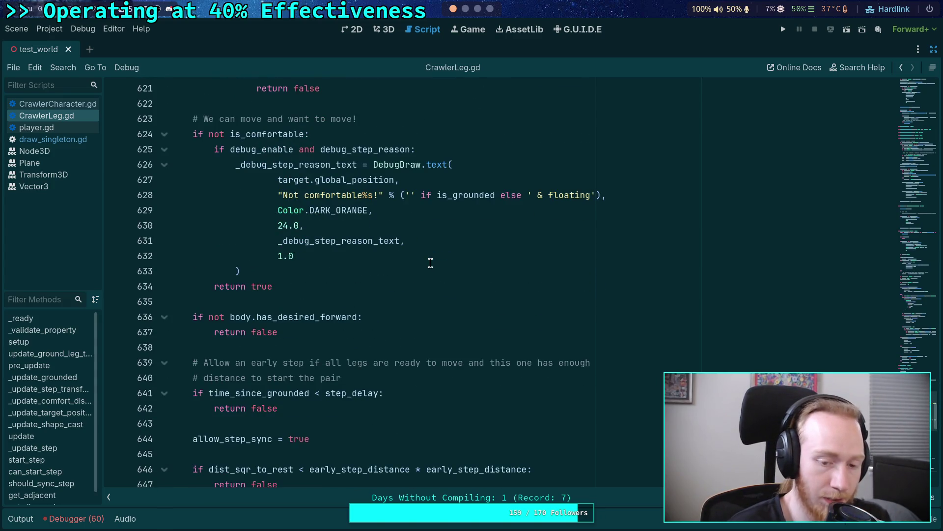
scroll(430, 263, down, 3)
scroll(430, 263, up, 6)
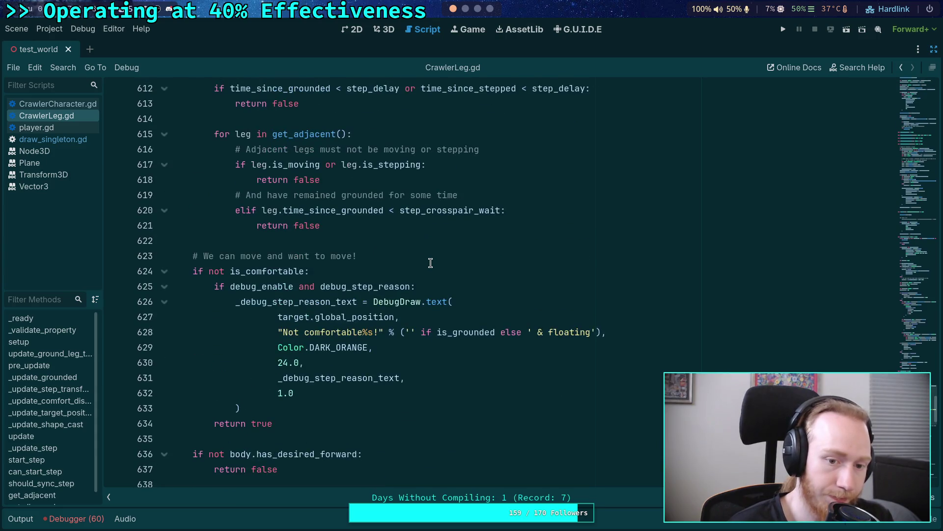
scroll(430, 263, up, 3)
scroll(430, 263, down, 16)
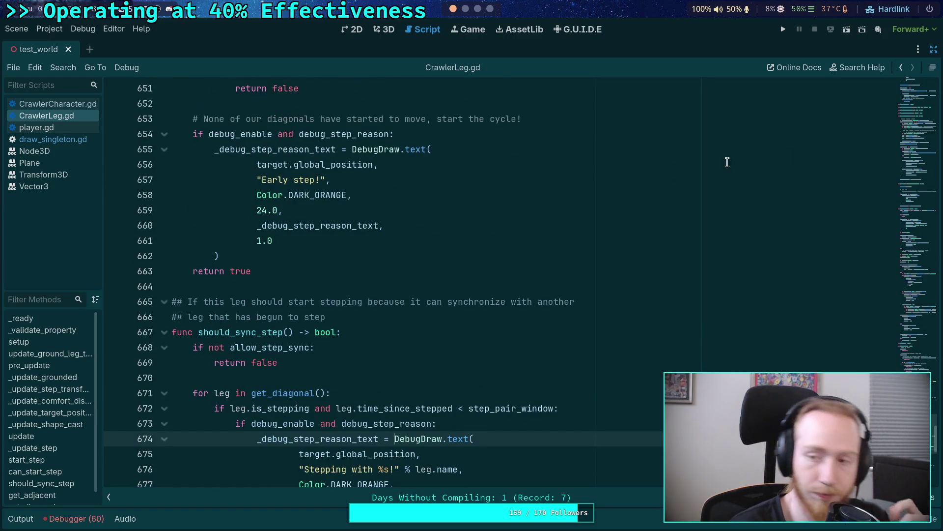
click(783, 29)
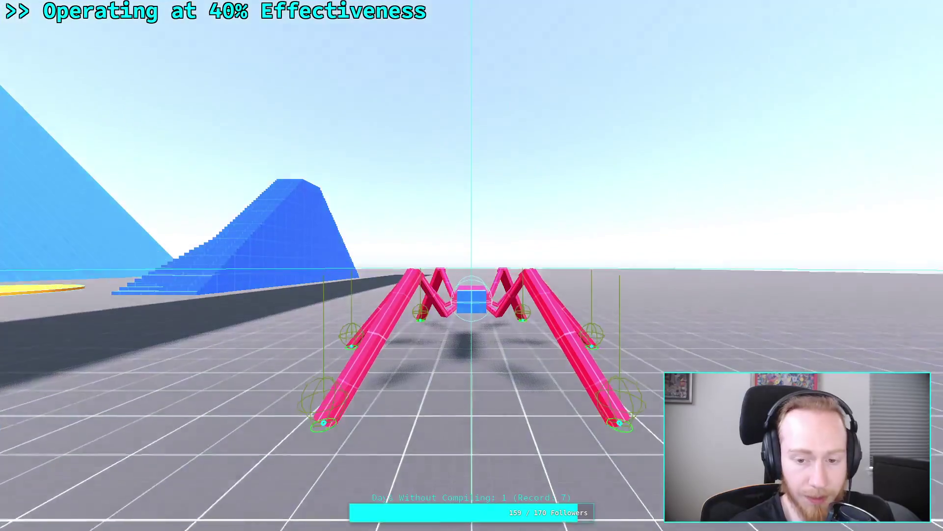
Step: Pull the camera back to watch the Not comfortable! leg labels, then leave fullscreen
key(w)
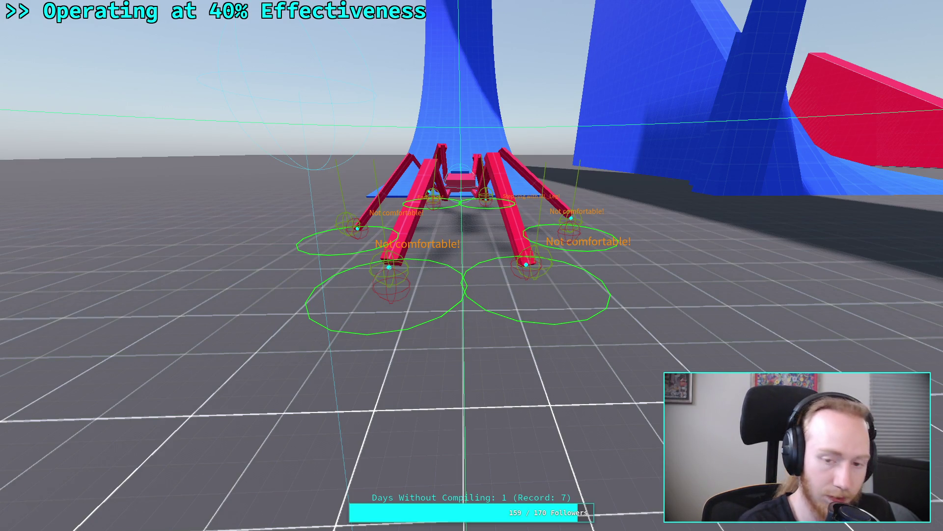
key(Escape)
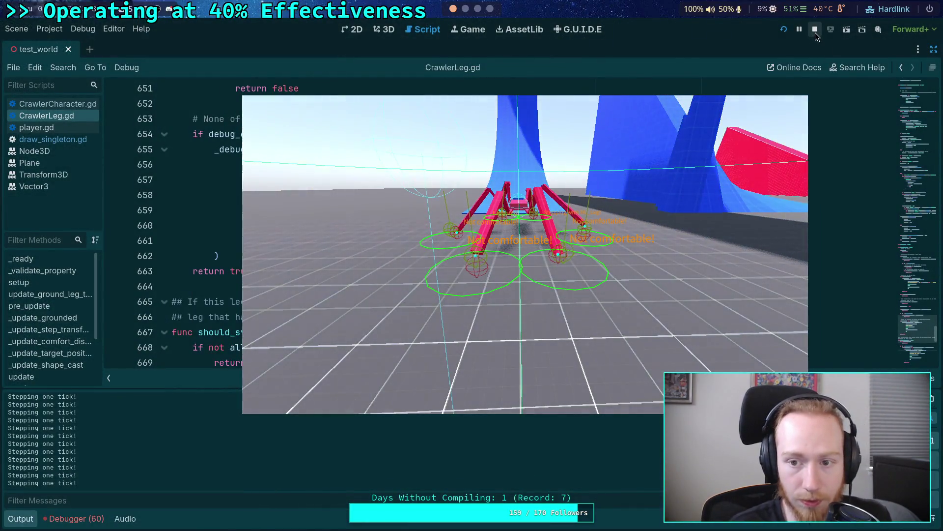
Step: Restart the game fullscreen, take camera control and set the spider walking, then exit fullscreen
click(815, 32)
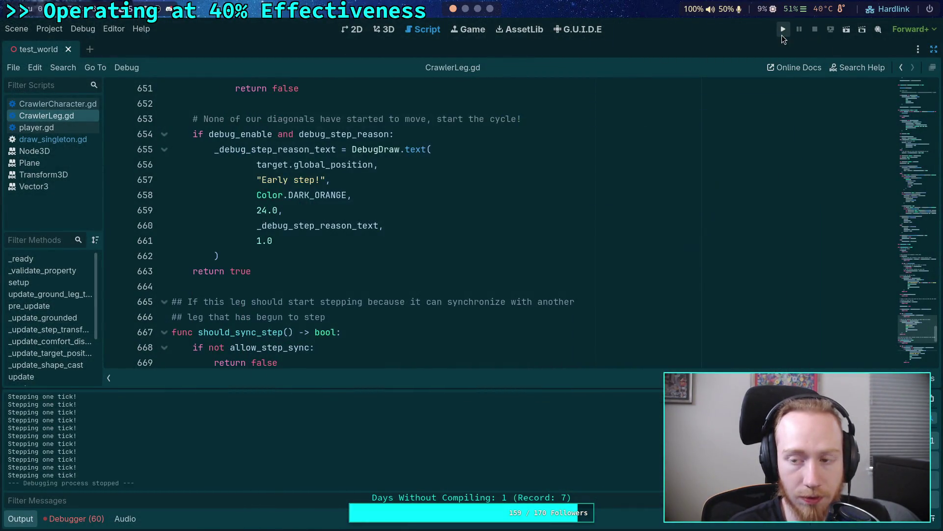
click(783, 34)
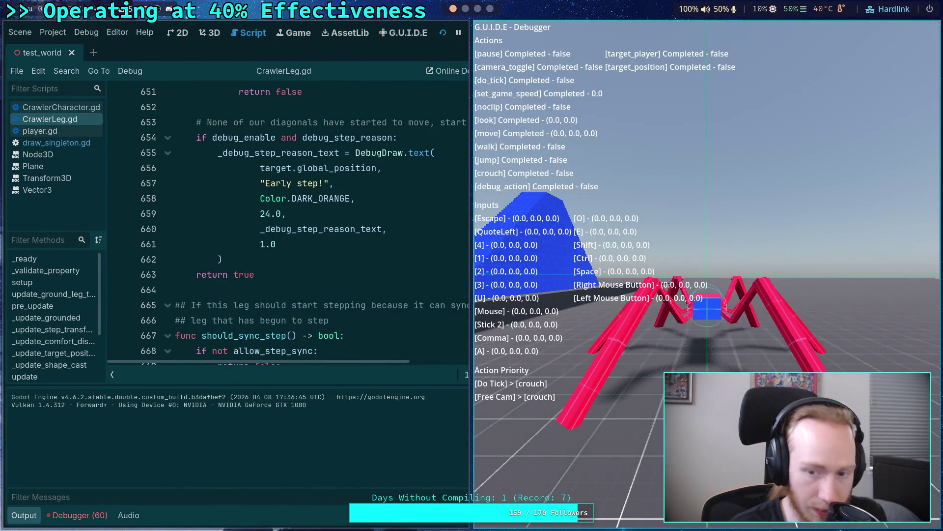
key(super+f)
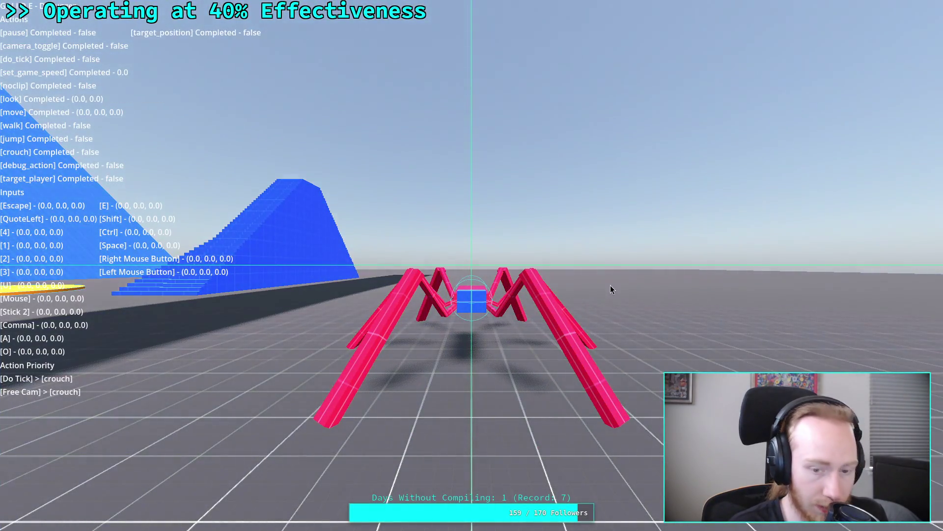
click(592, 246)
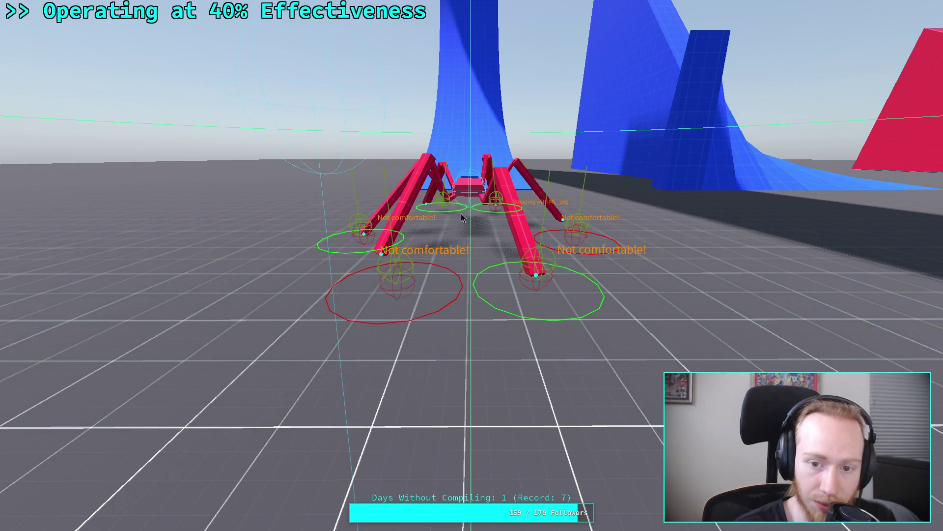
click(432, 209)
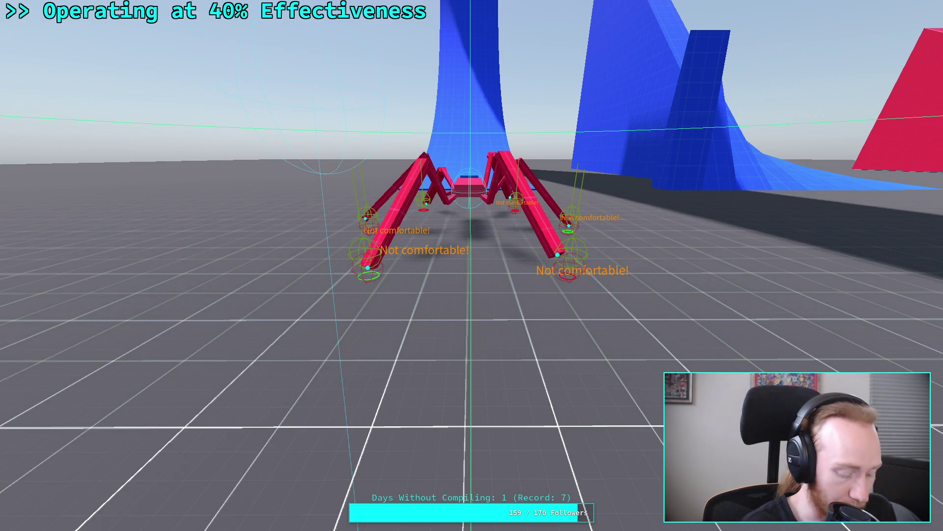
key(Escape)
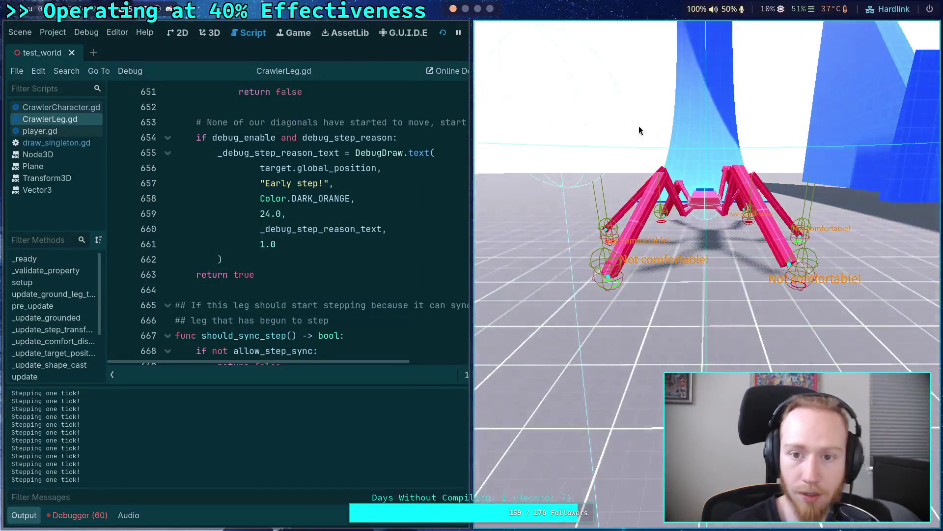
Step: Restart the game again, walk the spider with W, and return to the script editor
key(F8)
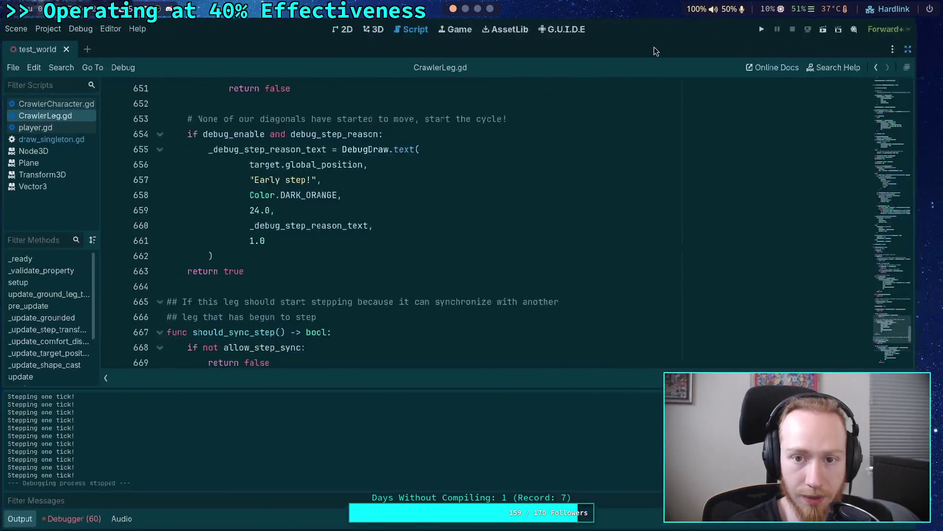
click(782, 31)
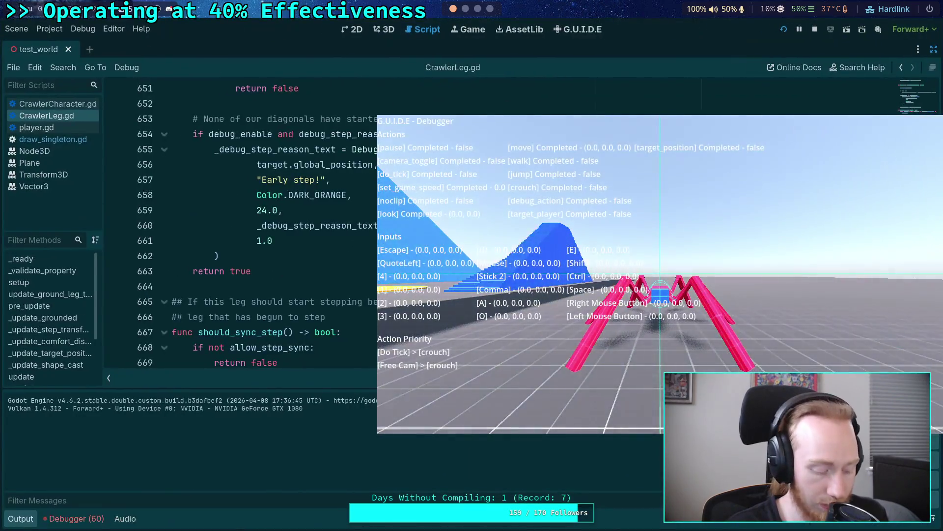
click(743, 212)
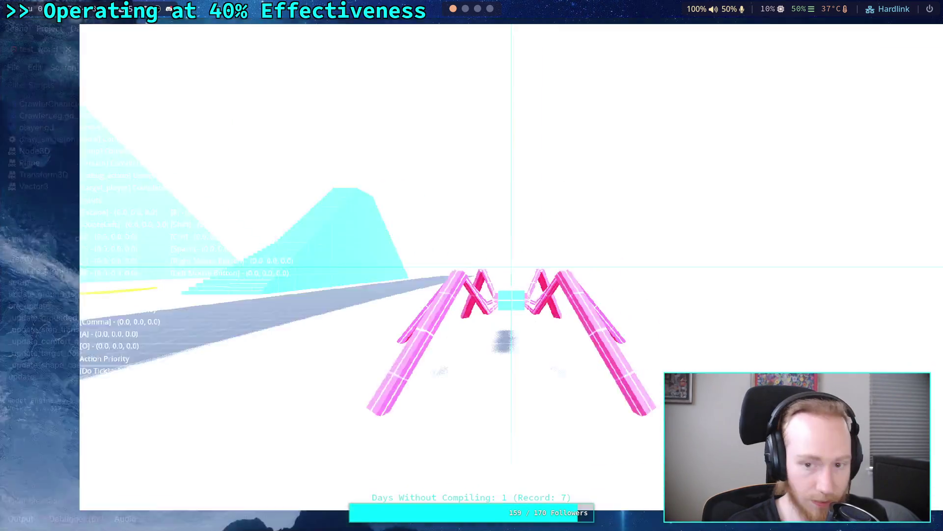
key(w)
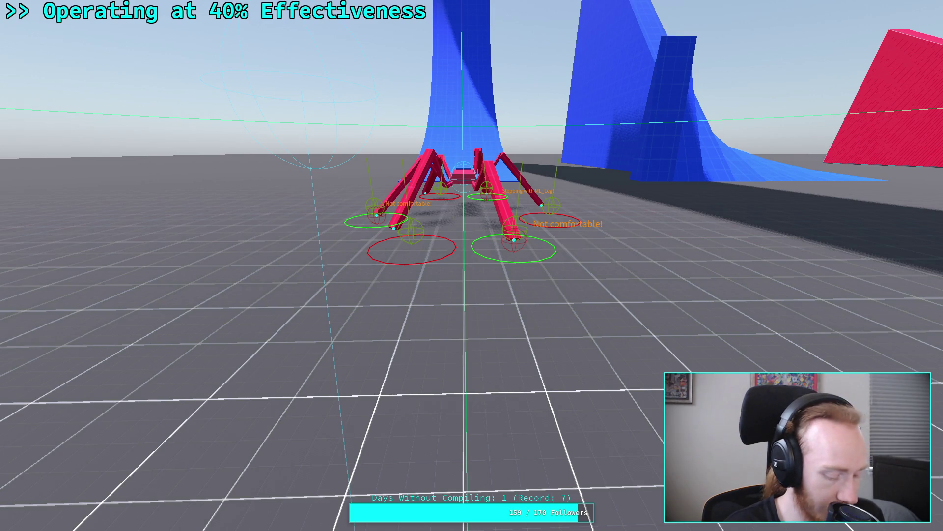
key(alt+Tab)
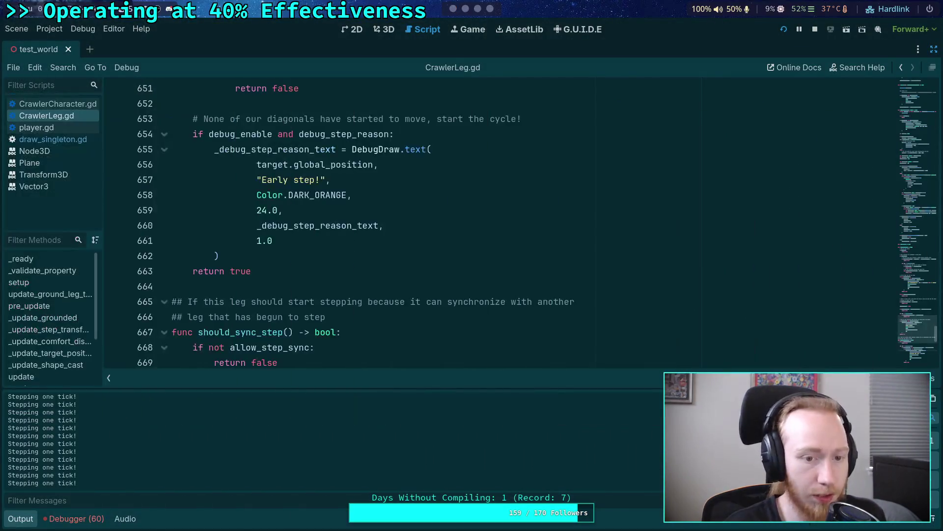
scroll(234, 268, down, 4)
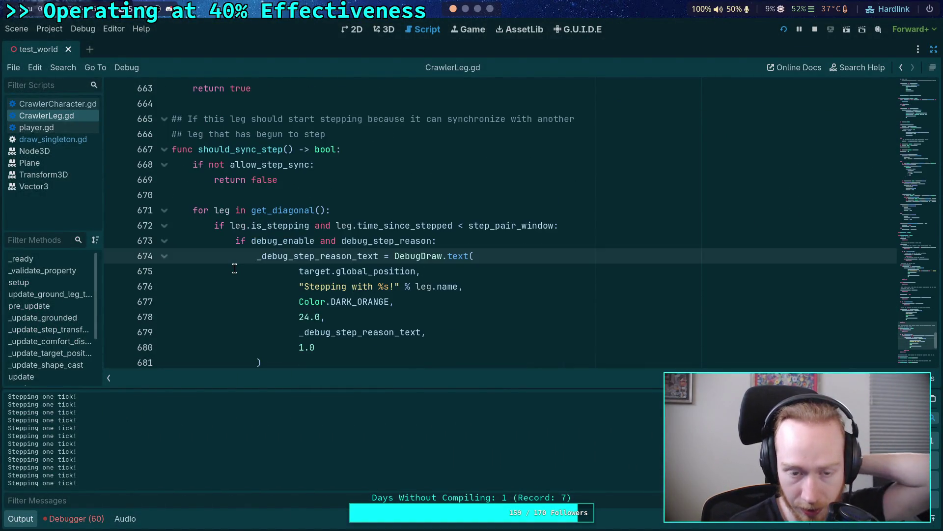
scroll(234, 268, up, 8)
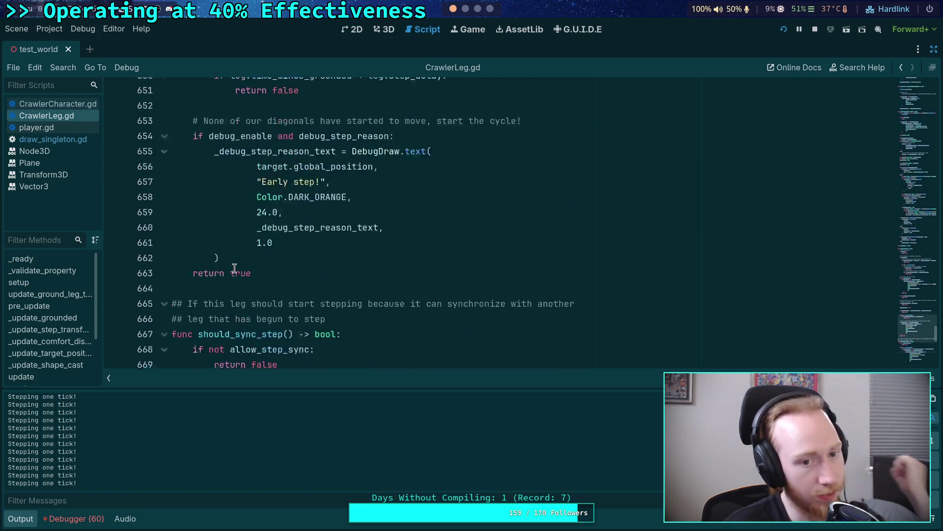
scroll(213, 253, up, 2)
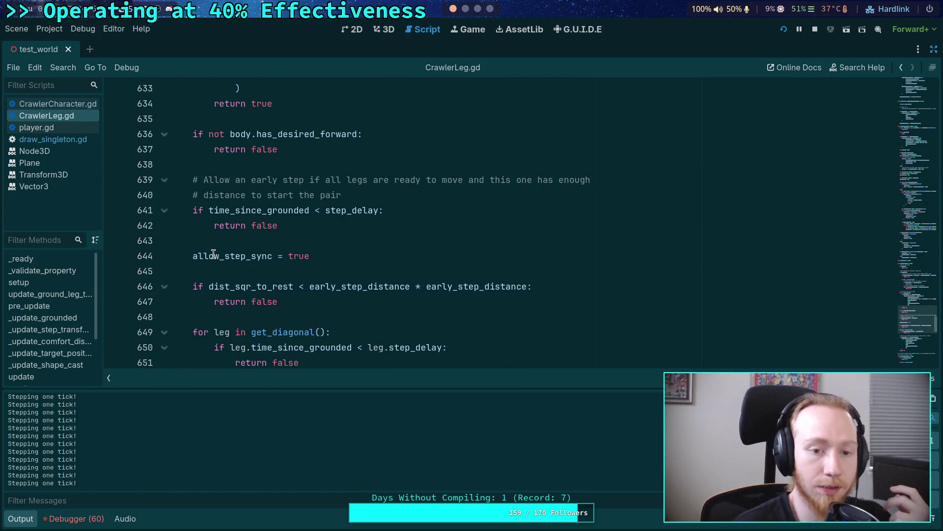
scroll(213, 253, up, 1)
scroll(213, 253, up, 1)
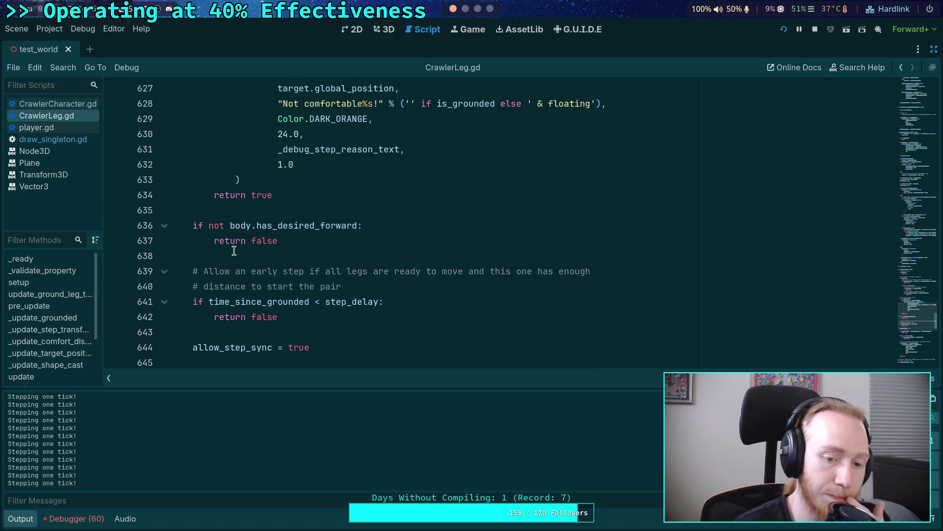
scroll(235, 253, up, 13)
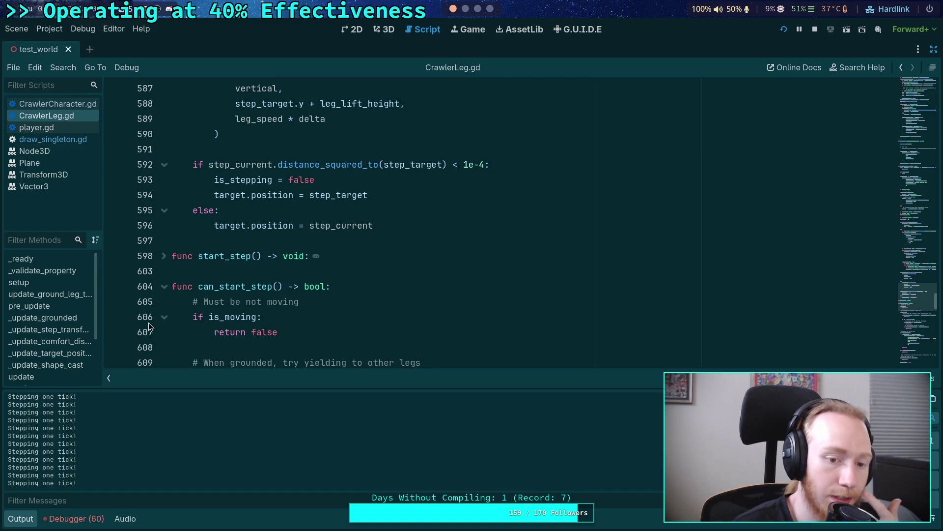
scroll(273, 313, up, 1)
scroll(221, 295, down, 4)
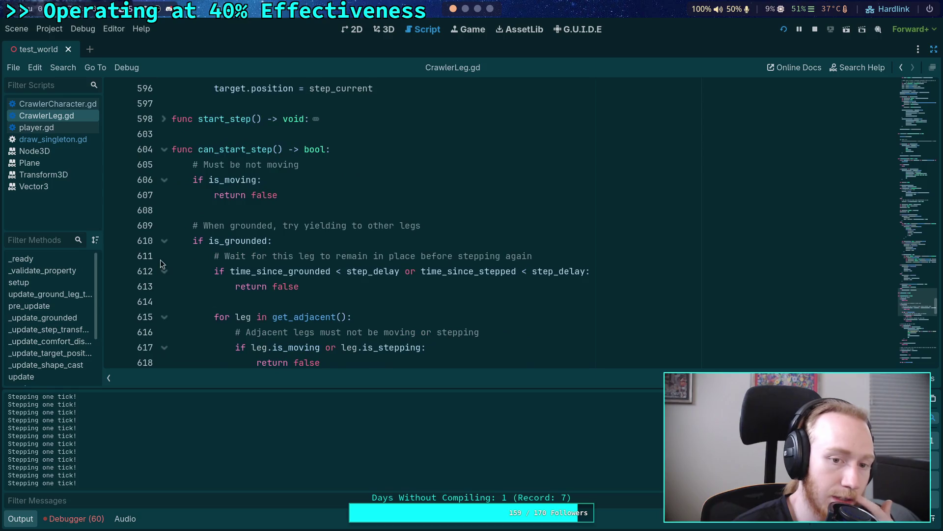
click(114, 179)
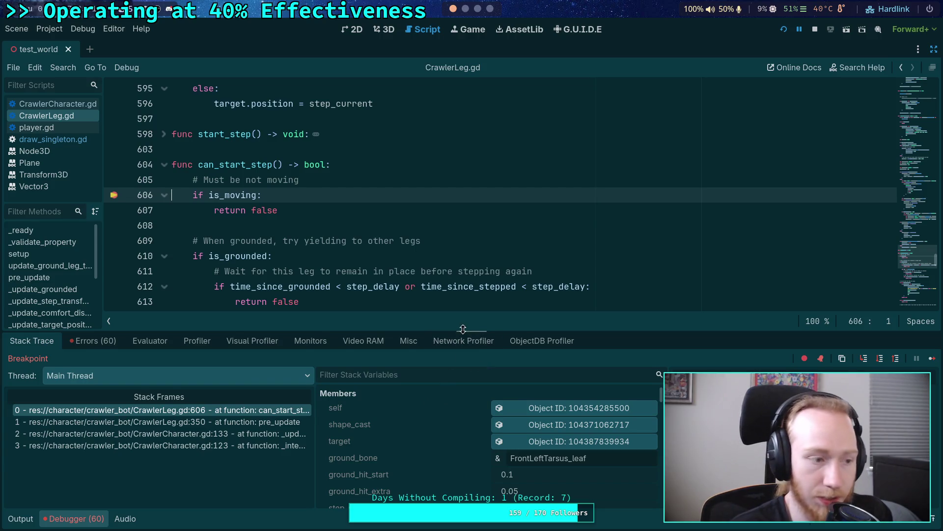
Step: Enlarge the debugger and step over from line 606 into the adjacent-legs loop at line 617
drag(467, 328, 460, 263)
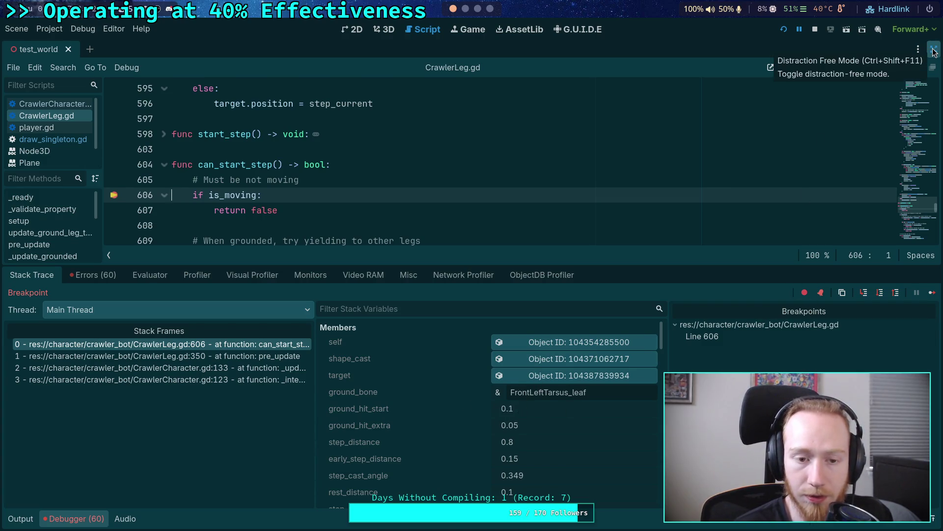
click(880, 293)
click(879, 294)
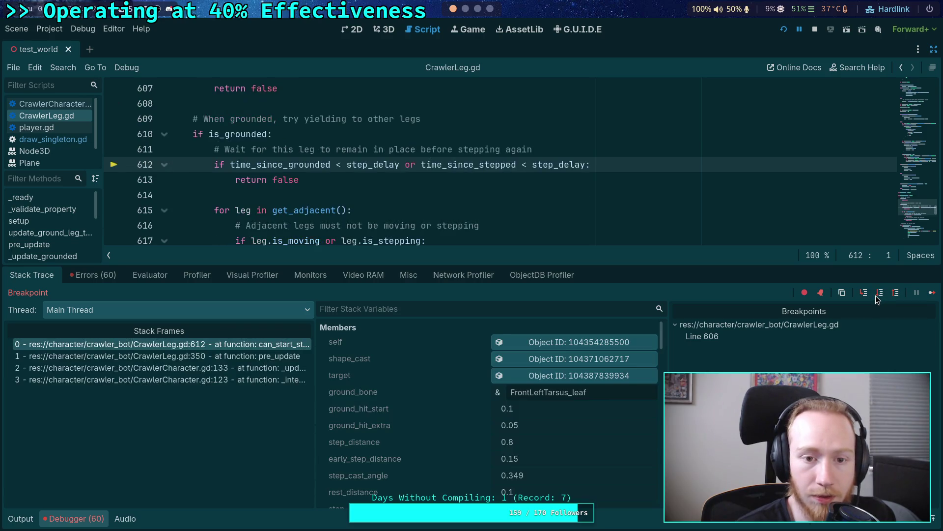
click(880, 294)
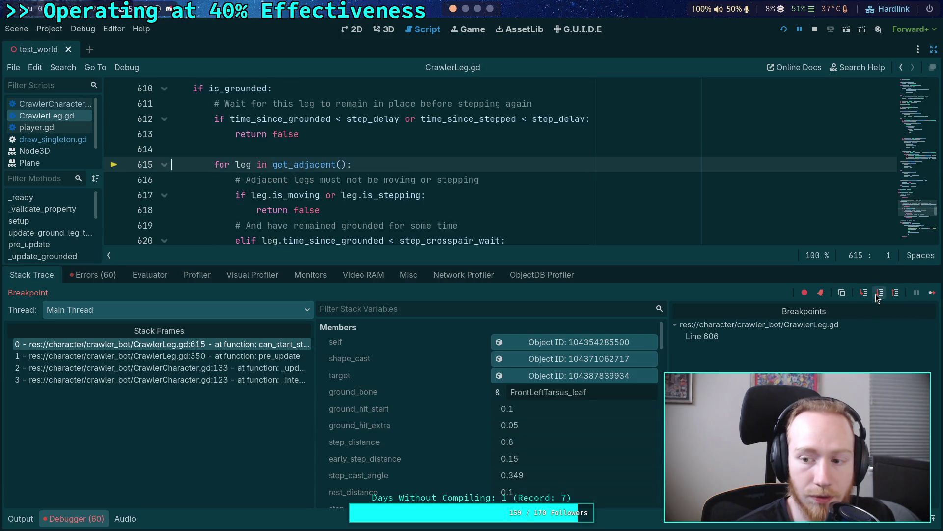
click(879, 295)
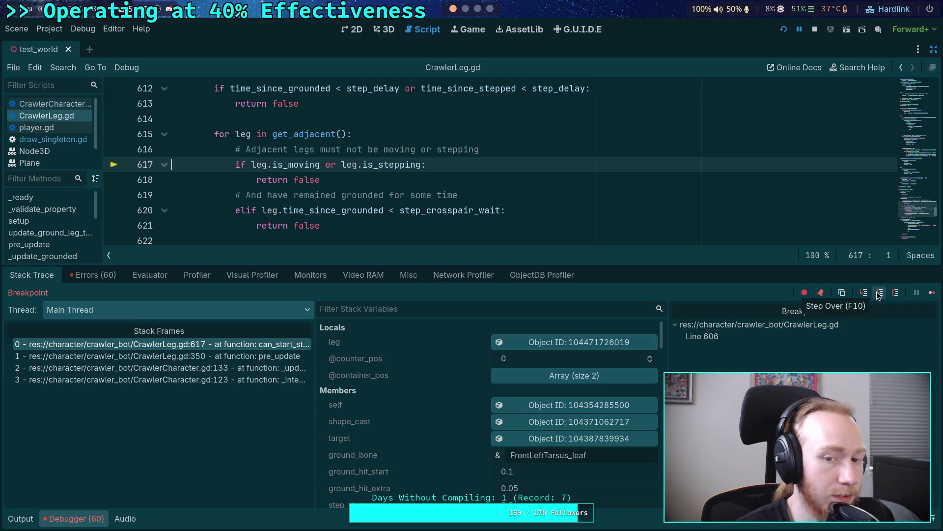
Step: Highlight time_since_grounded on line 620 and open the adjacent leg's live properties
scroll(343, 175, down, 1)
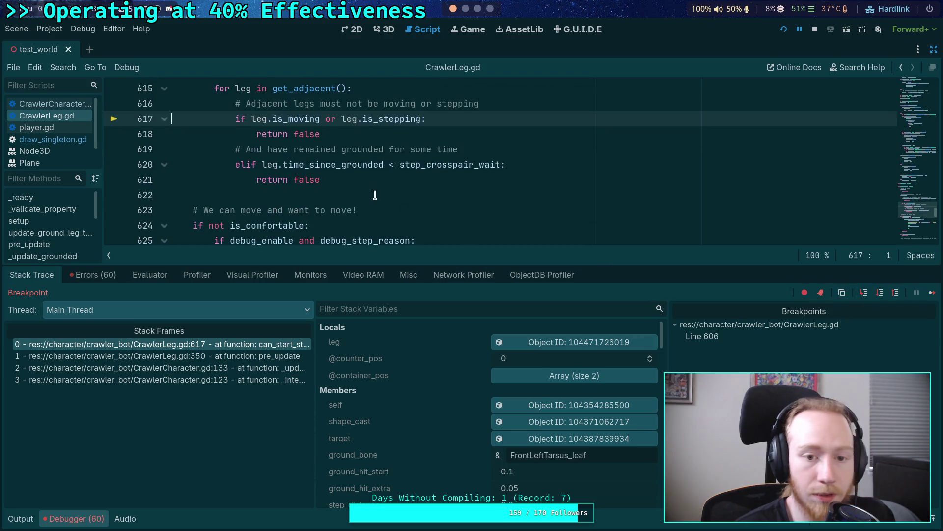
scroll(350, 201, up, 1)
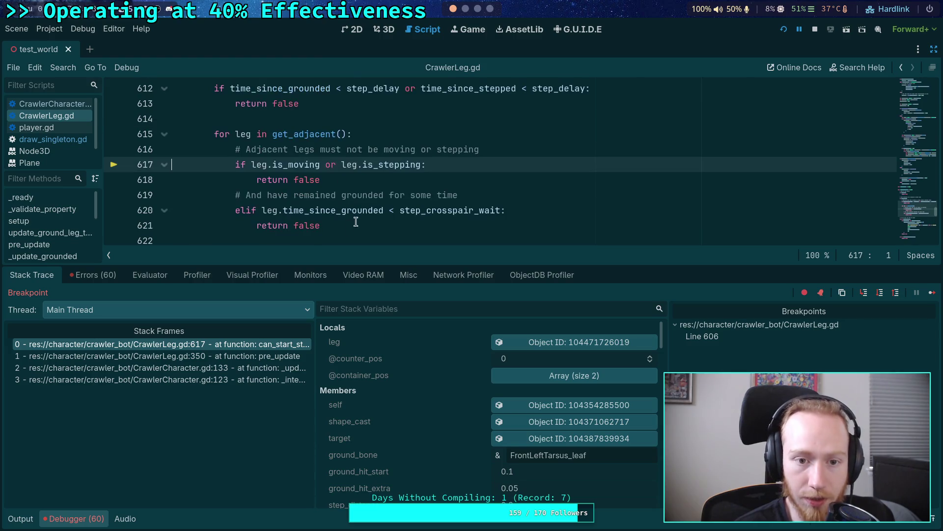
click(373, 210)
double_click(353, 210)
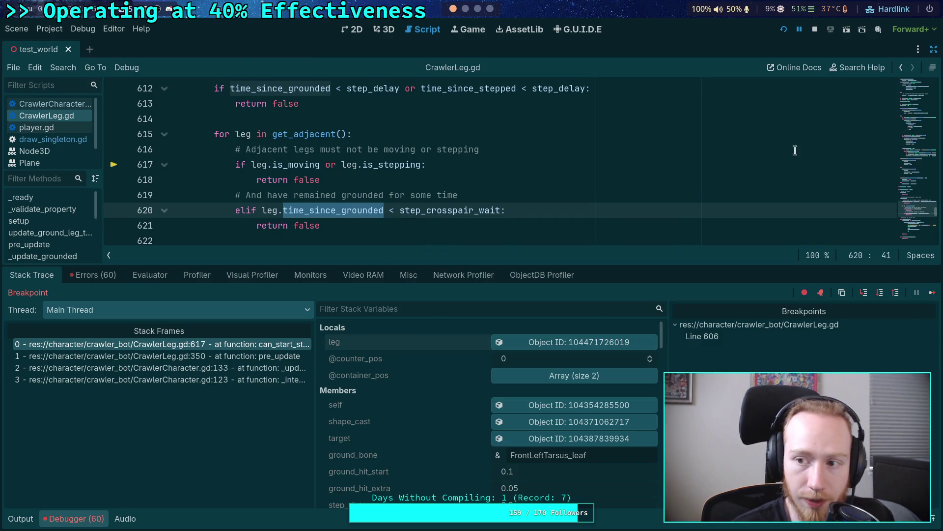
click(934, 49)
click(818, 49)
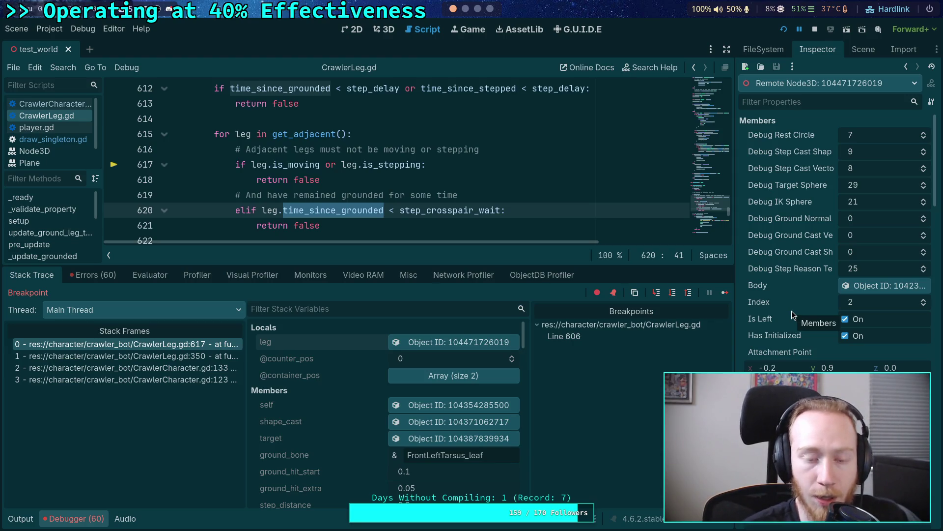
Step: Review the adjacent leg's remote properties (index 2, left-side), then stop the running game
scroll(349, 220, down, 1)
scroll(349, 220, up, 1)
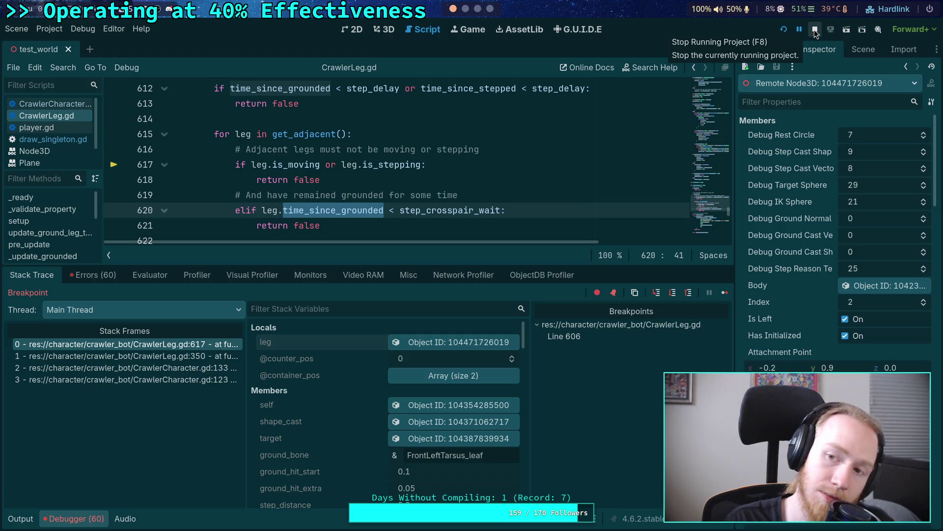
click(815, 29)
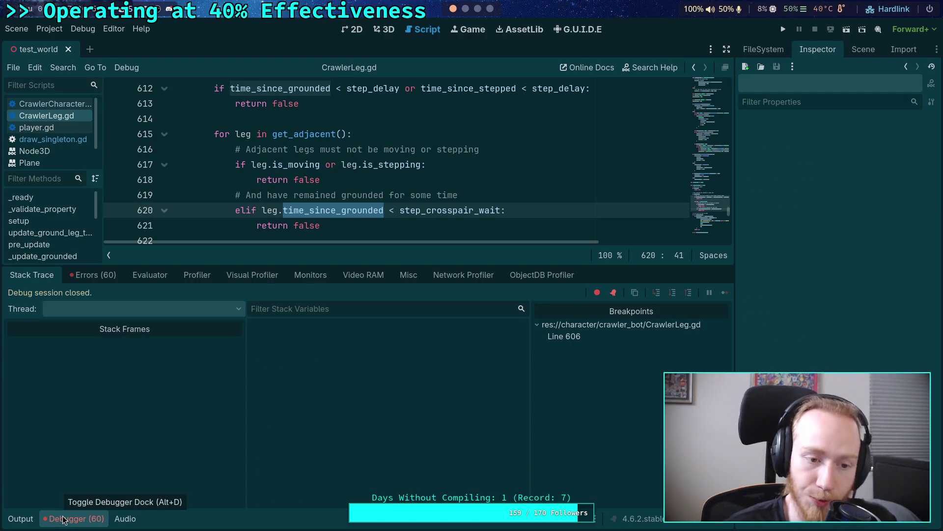
Step: Shrink and hide the Debugger dock so the script fills the editor
drag(212, 266, 170, 417)
click(87, 519)
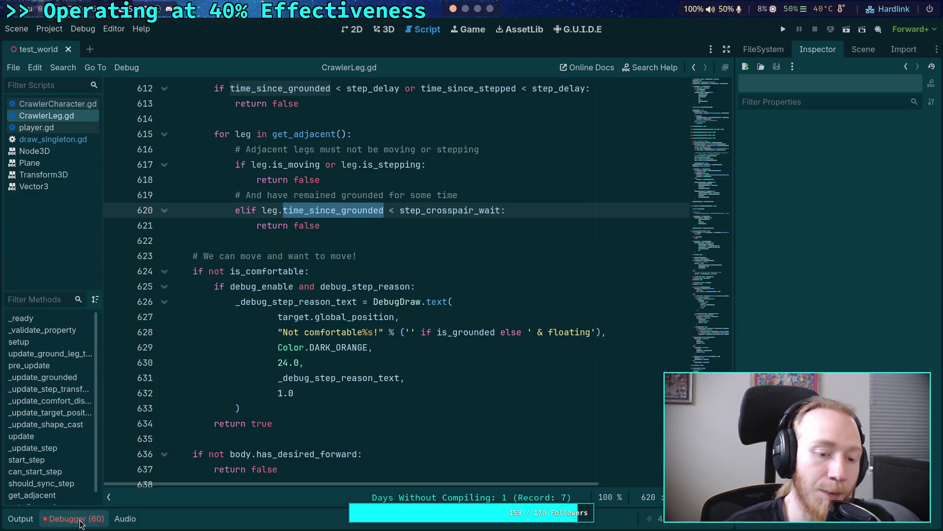
click(216, 413)
key(Down)
key(Down)
Step: Scroll up to pre_update and select the shape-cast step block at lines 342–351
scroll(148, 383, up, 9)
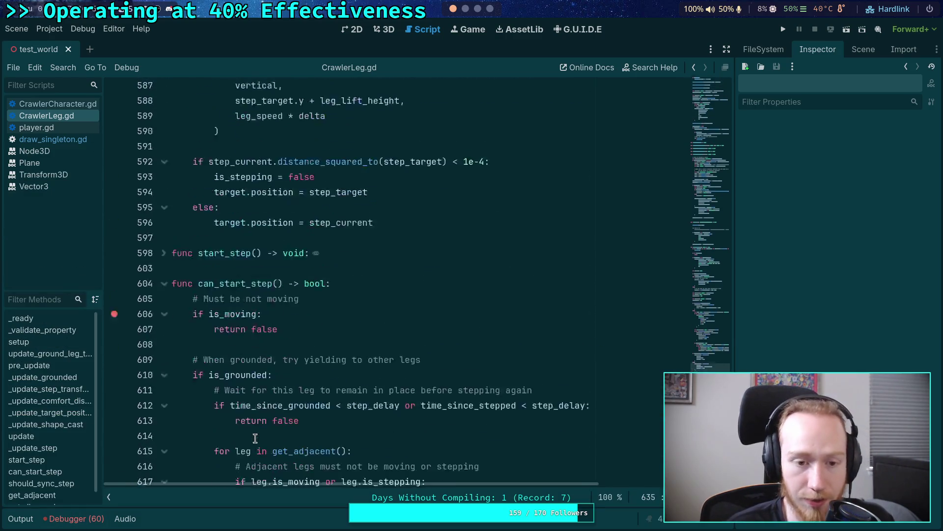
scroll(241, 357, up, 20)
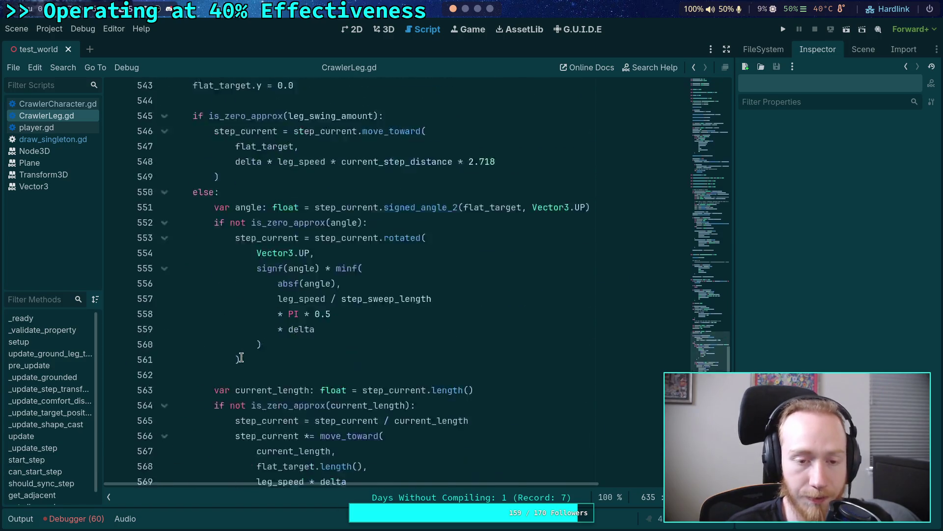
scroll(241, 357, up, 6)
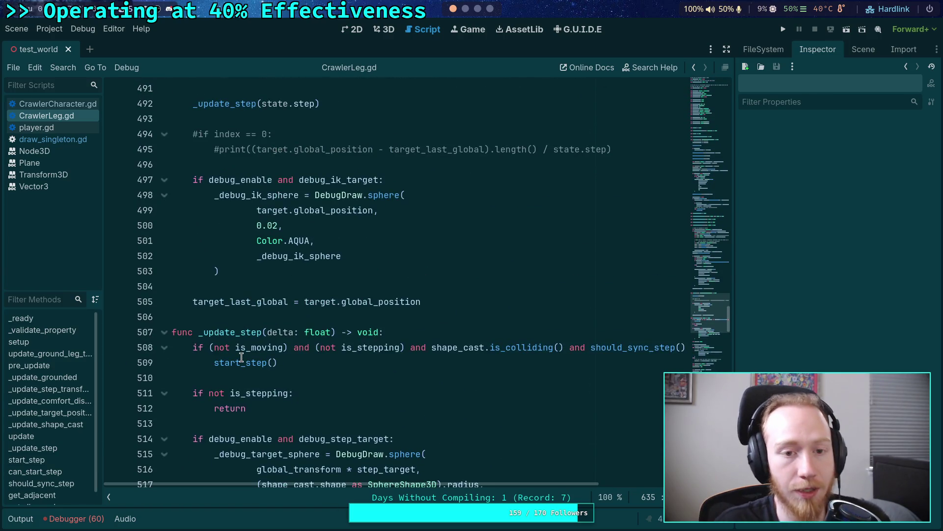
scroll(242, 357, up, 20)
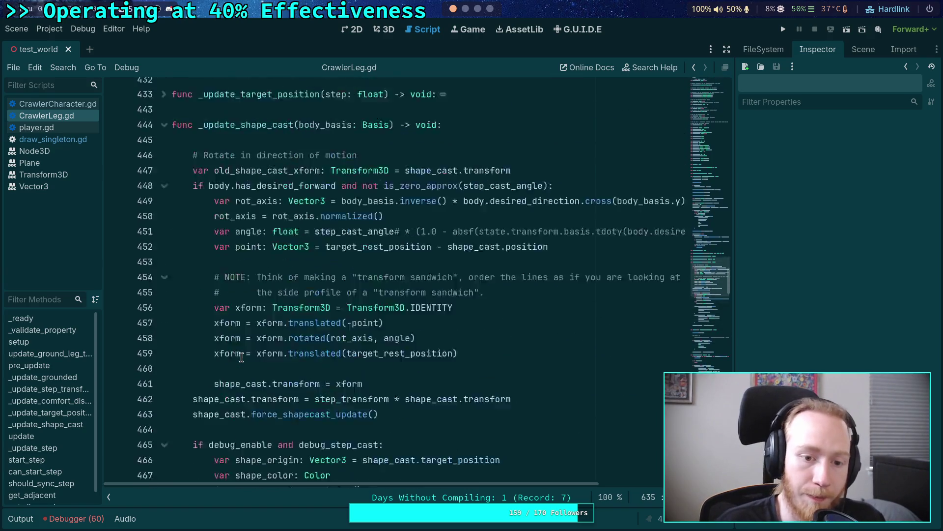
scroll(241, 344, up, 9)
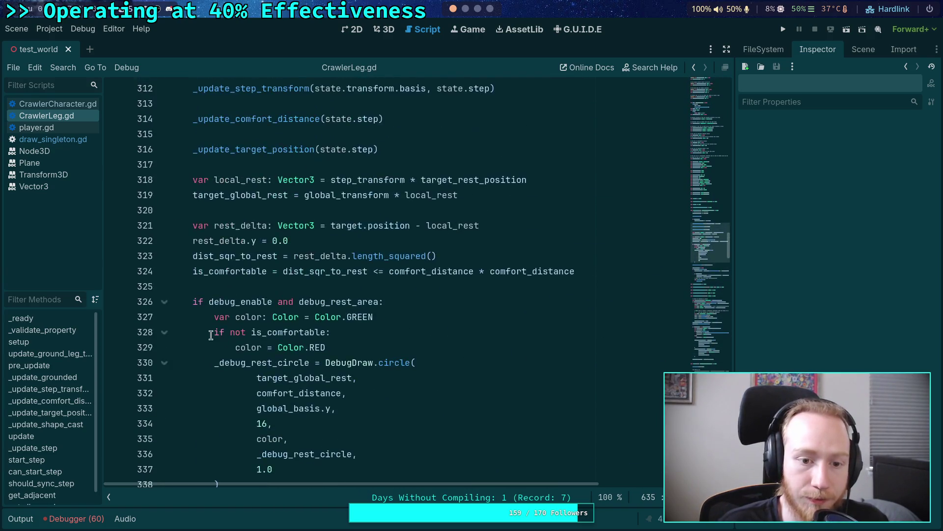
scroll(239, 328, down, 7)
mouse_move(322, 362)
mouse_down()
mouse_move(177, 256)
mouse_move(177, 226)
mouse_up()
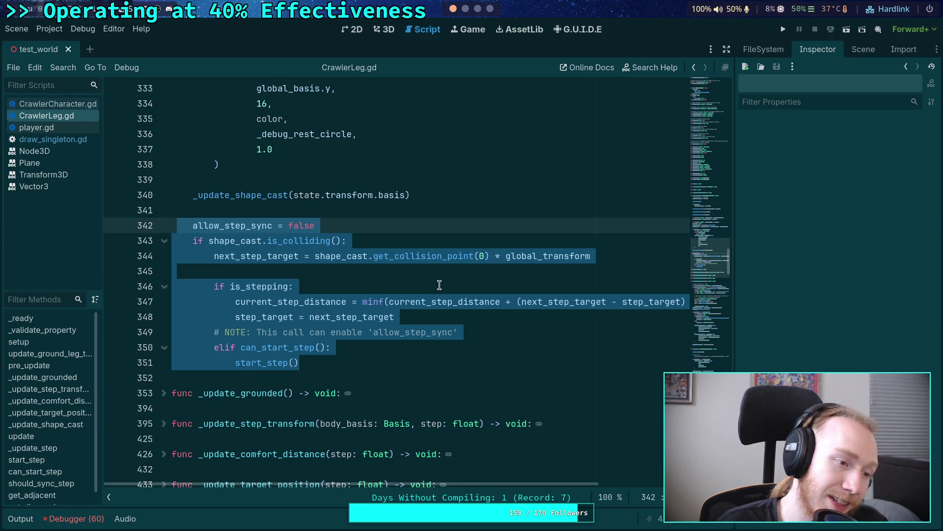
Step: Reselect the step block, then clear the selection with the caret on line 341
scroll(439, 285, up, 7)
scroll(439, 285, up, 4)
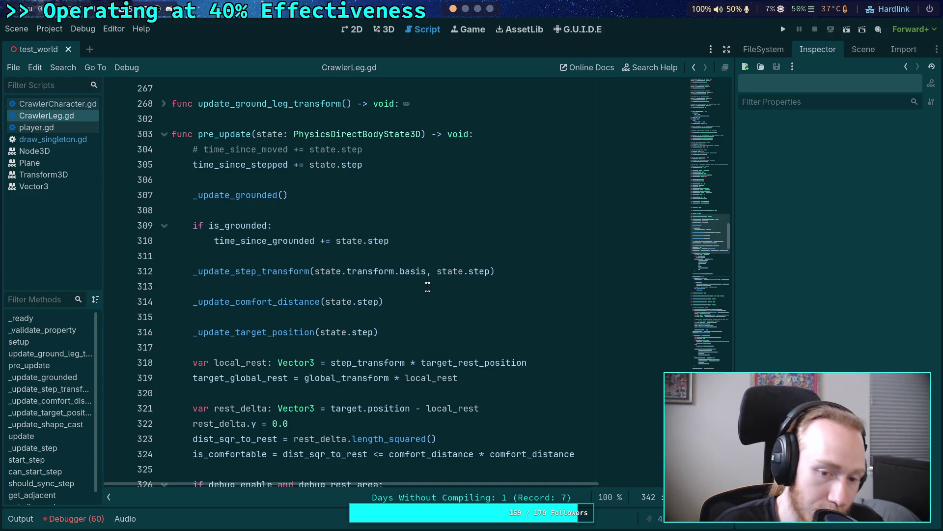
scroll(440, 285, down, 2)
scroll(429, 287, down, 2)
scroll(429, 287, down, 3)
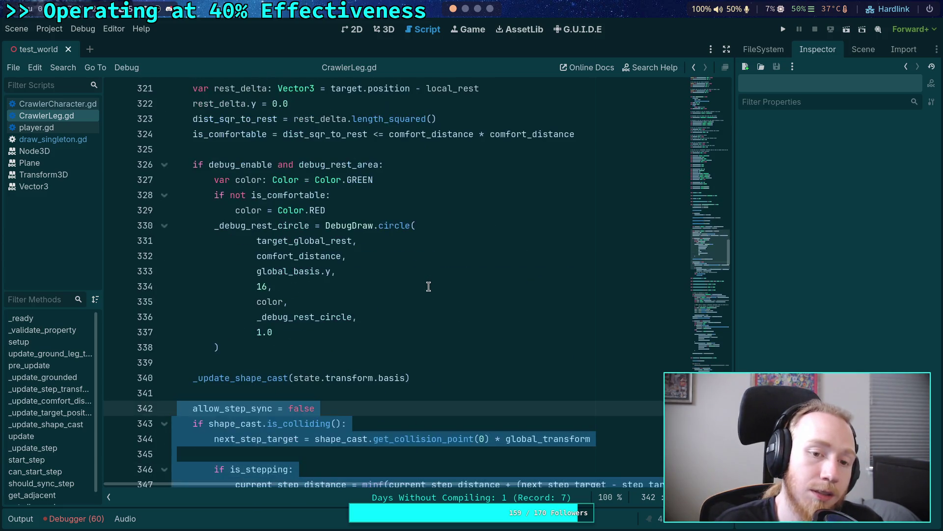
scroll(429, 287, down, 3)
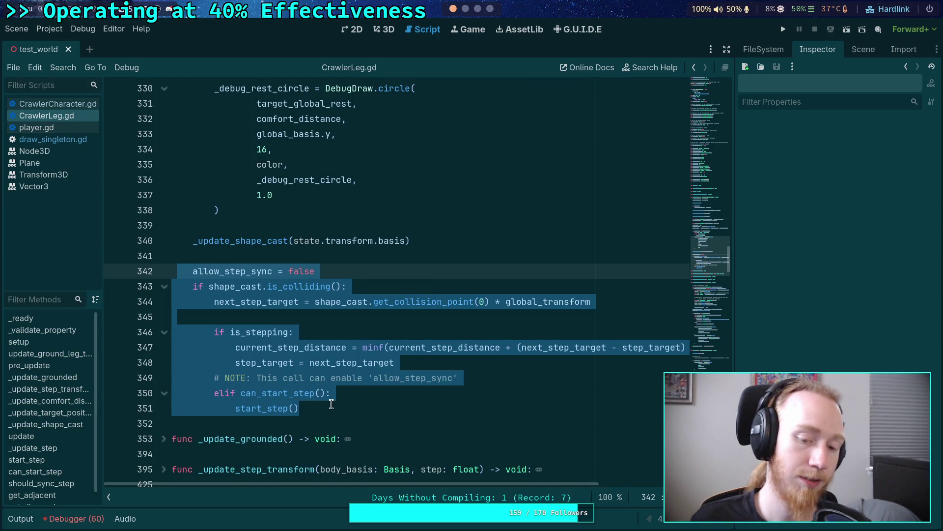
scroll(364, 347, up, 10)
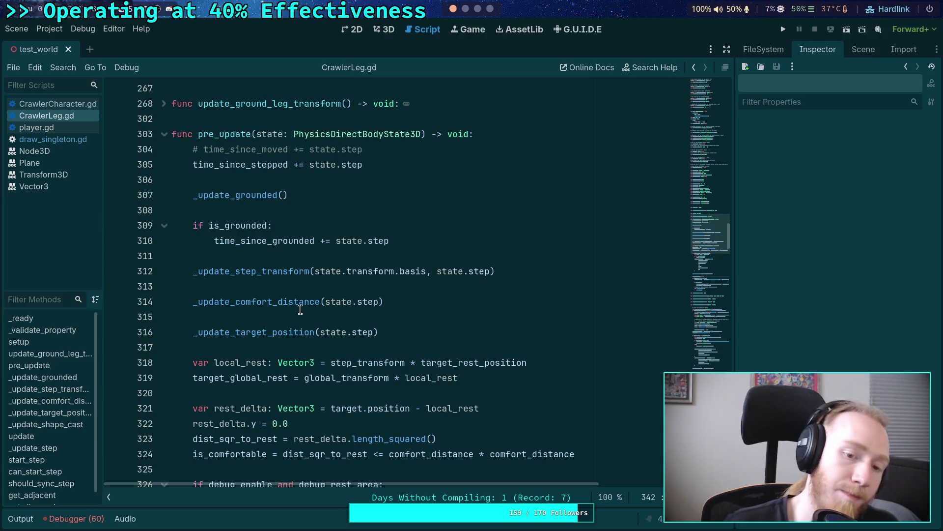
scroll(301, 307, down, 10)
key(shift+Down)
key(shift+Down)
key(shift+Down)
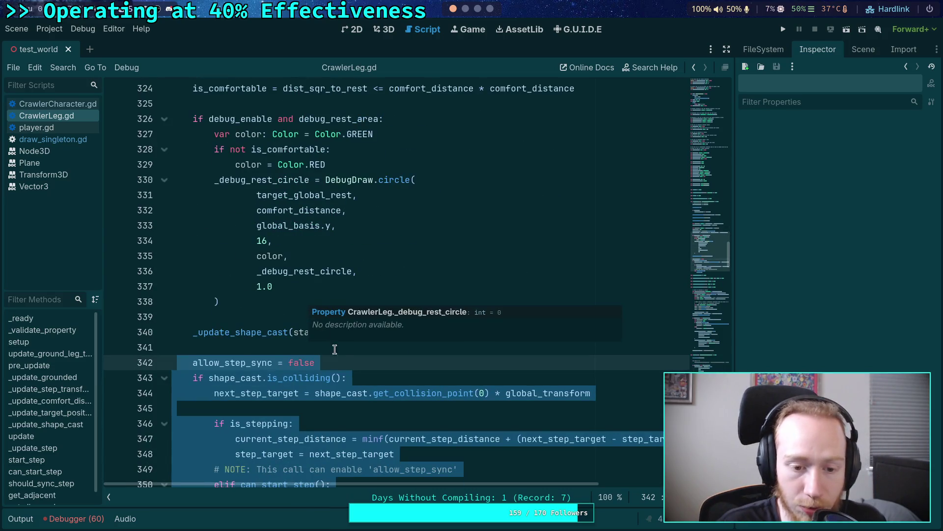
scroll(278, 359, down, 2)
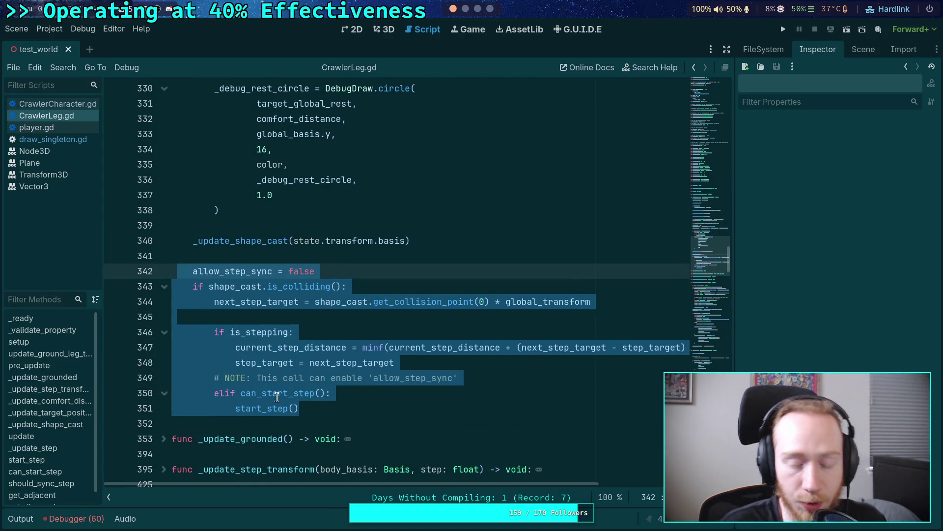
click(426, 258)
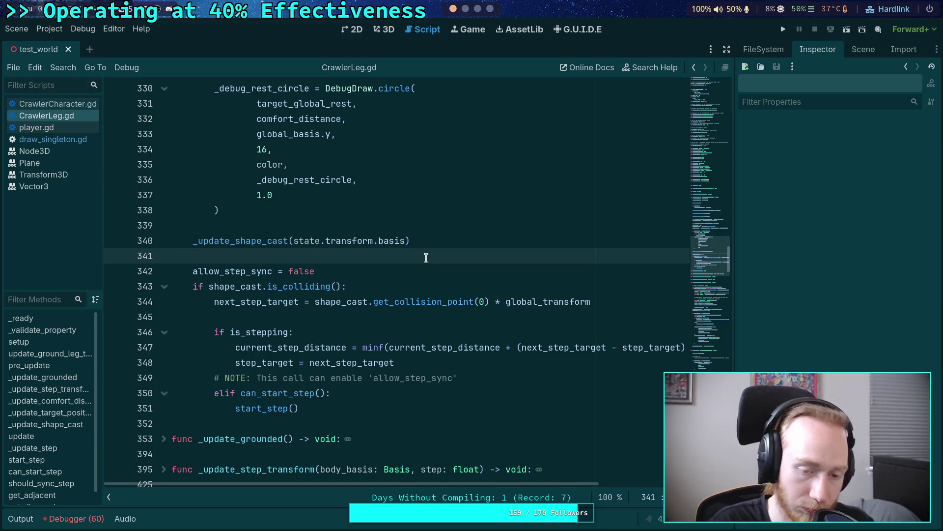
Step: Insert a line above the allow_step_sync block and type the header 'func check_legs'
key(Return)
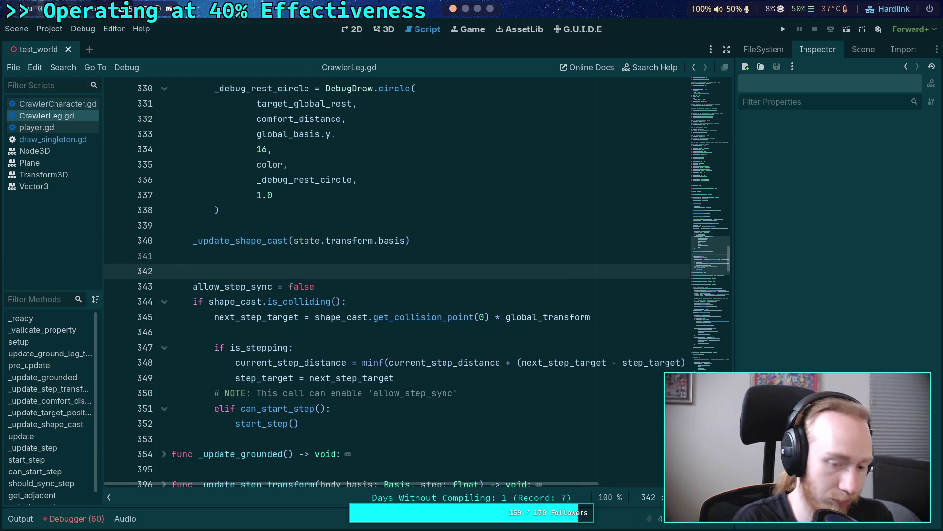
text(func)
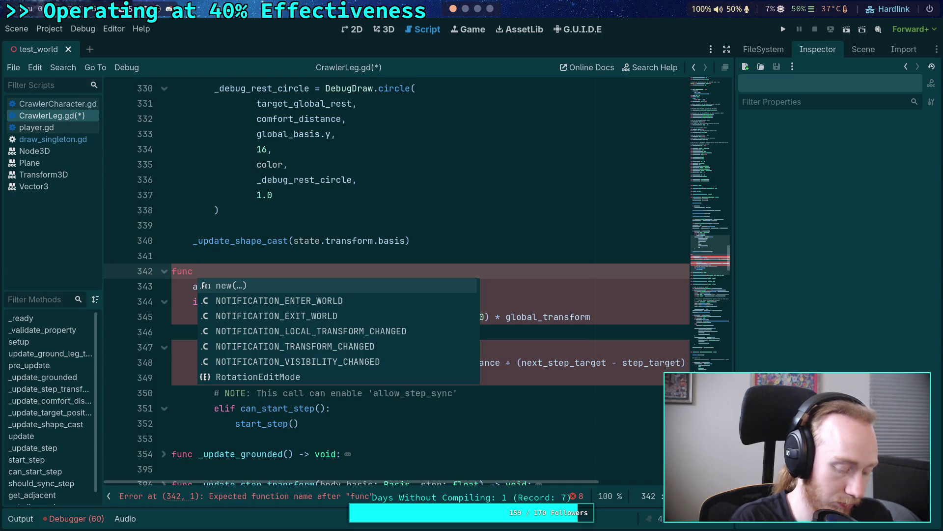
text(check_legs)
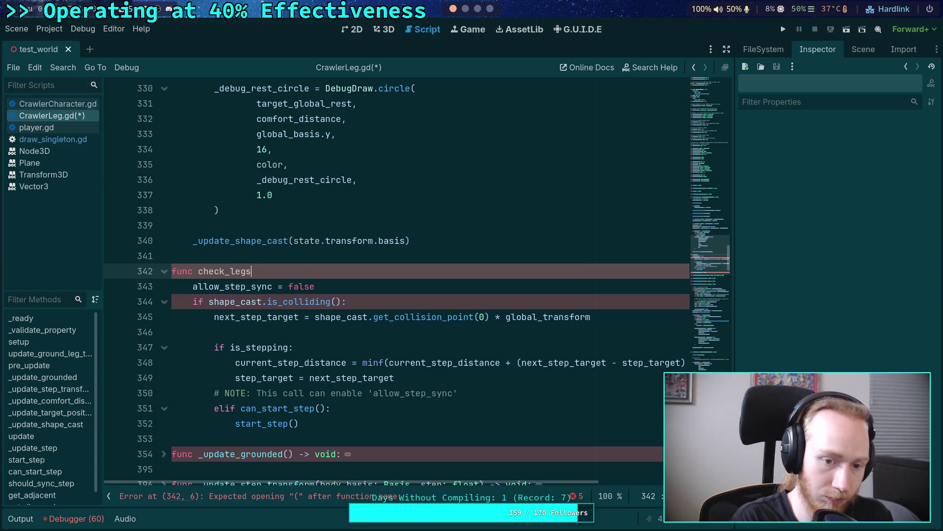
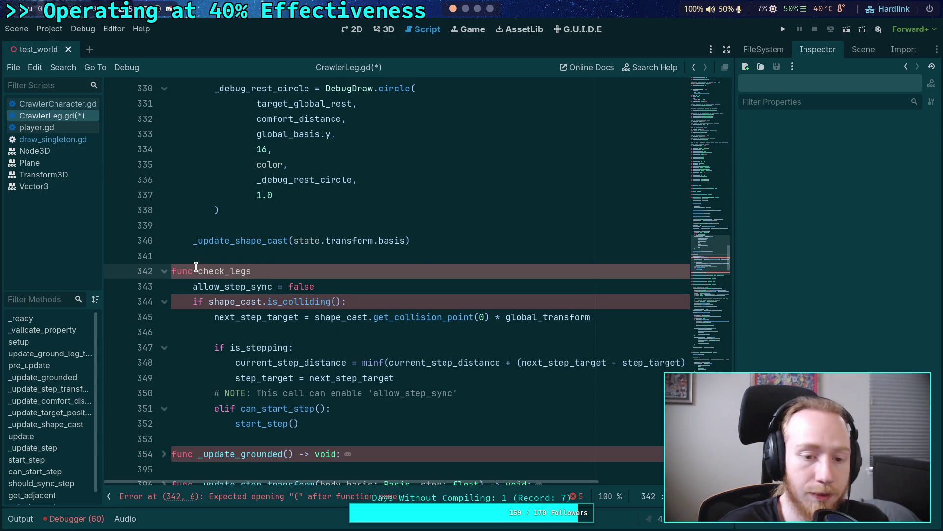
Step: Rename check_legs to check_early_step() -> void: in CrawlerLeg.gd
drag(198, 270, 253, 270)
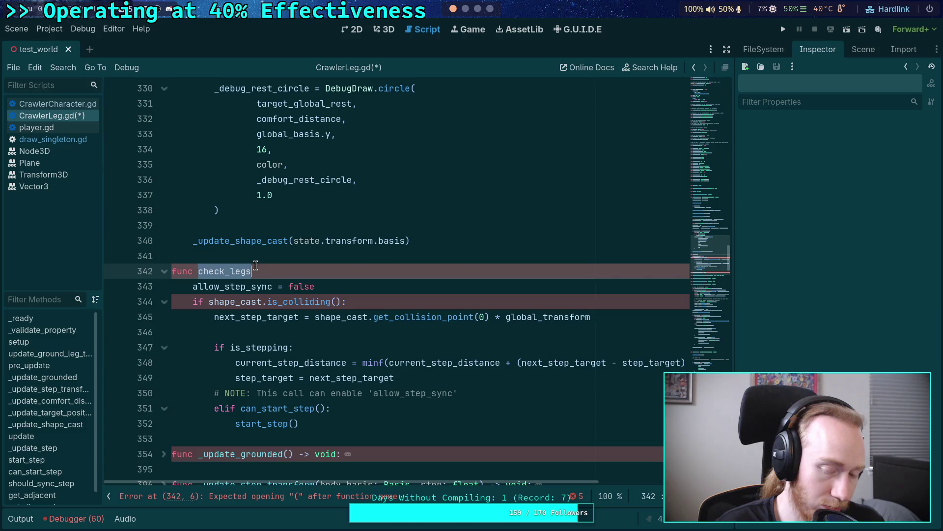
click(236, 271)
drag(230, 271, 260, 271)
text(early_step()
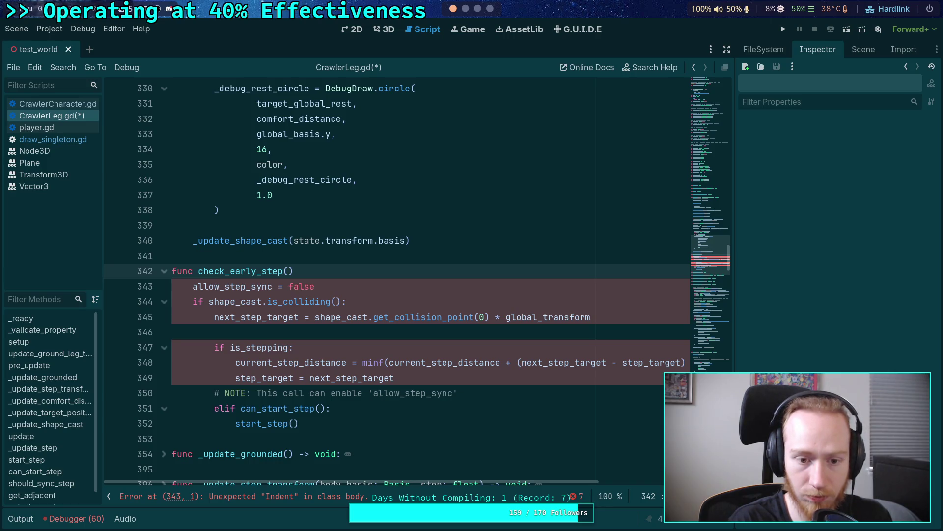
text())
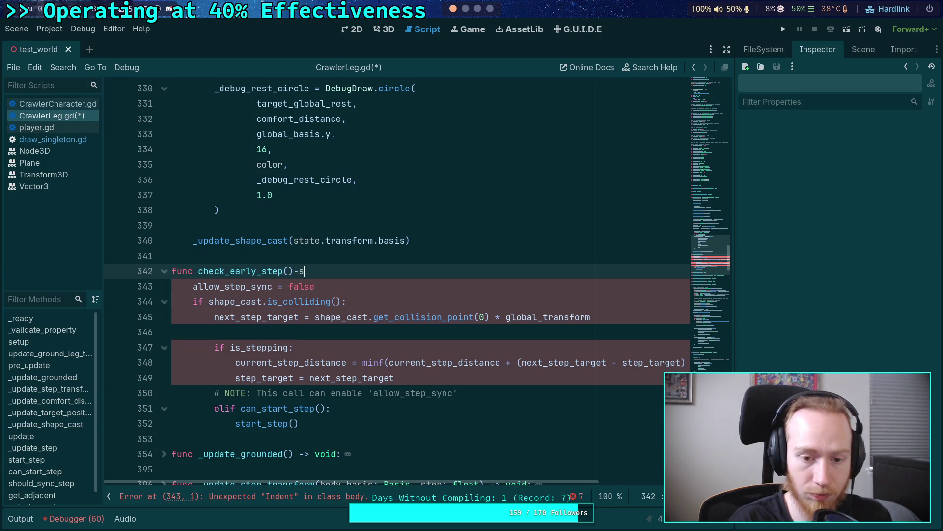
text( -> void:)
Step: Review the function body, including the start_step call, and position after the allow_step_sync line
click(293, 376)
scroll(293, 372, down, 2)
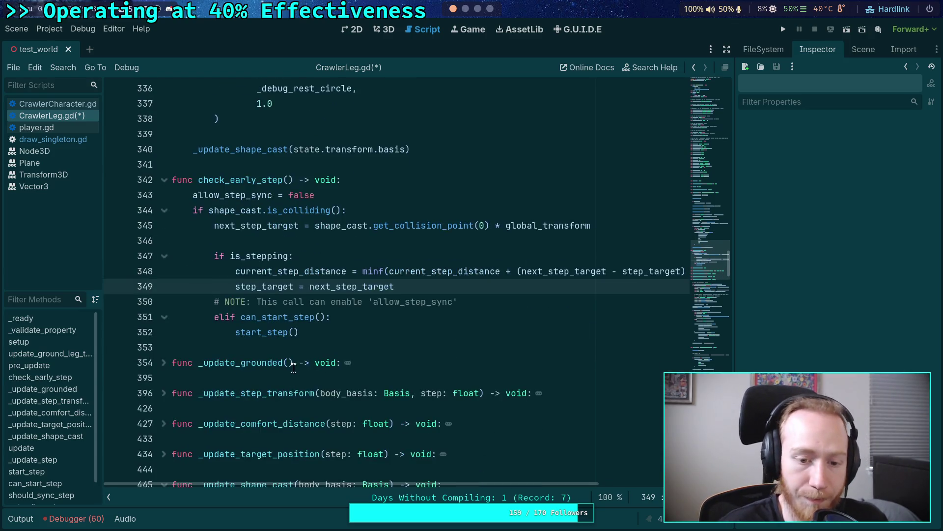
double_click(279, 338)
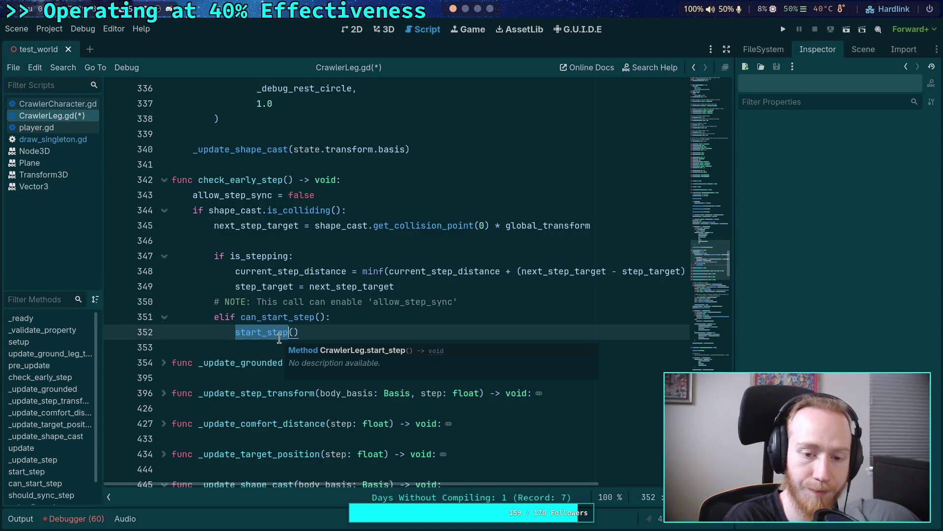
scroll(277, 344, up, 3)
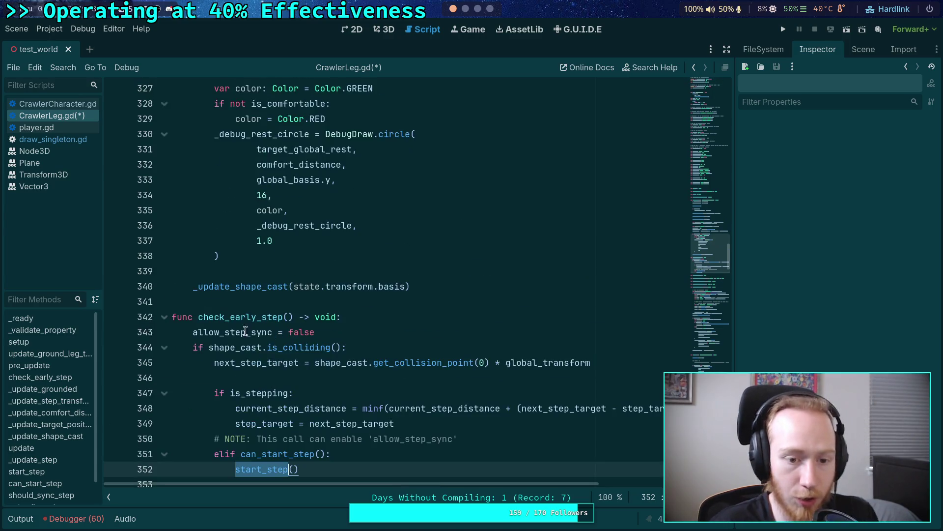
mouse_move(275, 363)
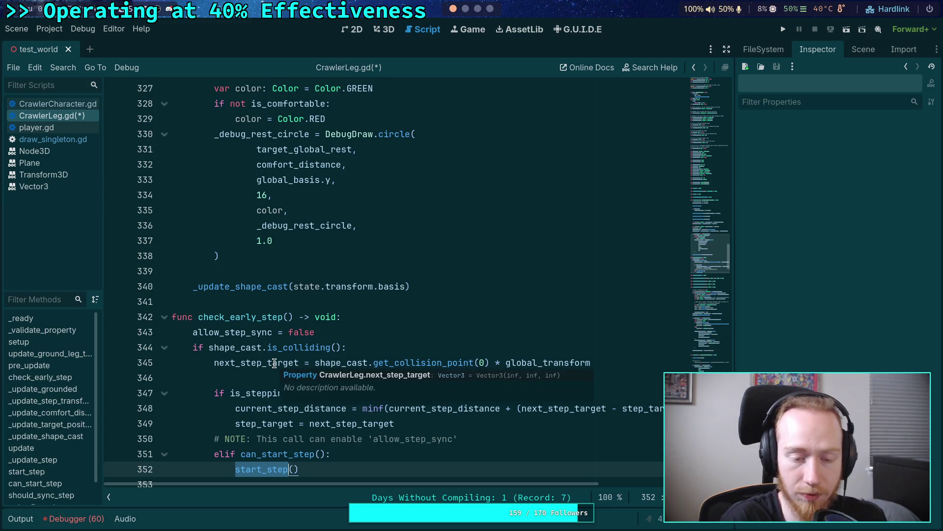
click(400, 337)
Step: Add an early exit: 'if not shape_cast.is_colliding(): return'
scroll(400, 337, down, 2)
key(Return)
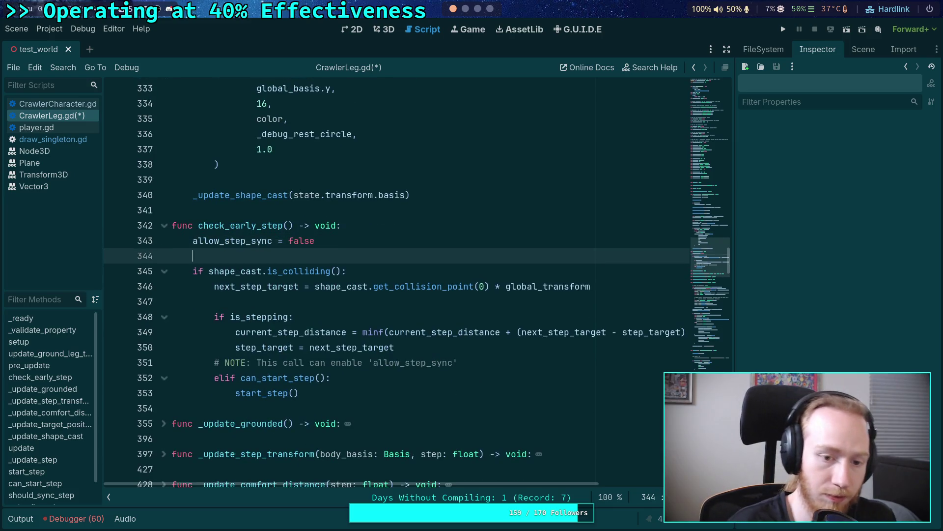
text(if not sha)
key(Return)
text(.is_coll)
key(Return)
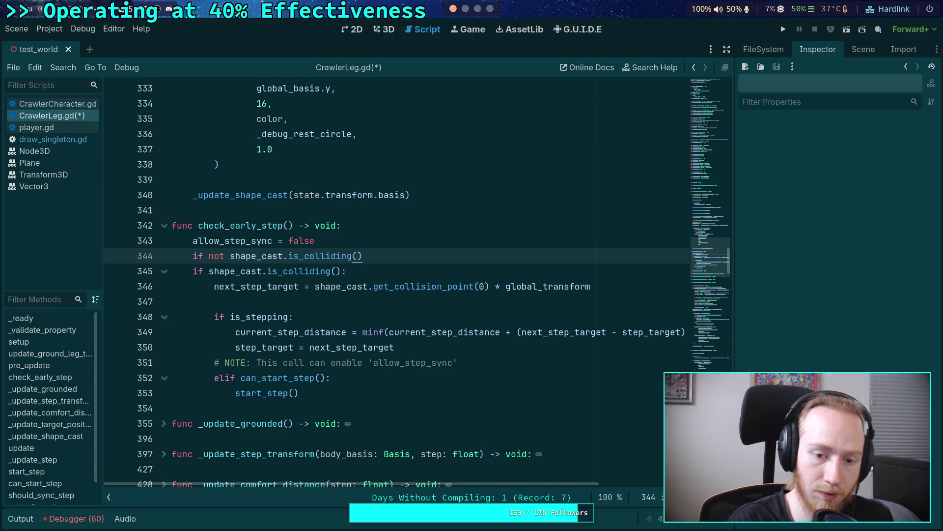
text(:)
key(Return)
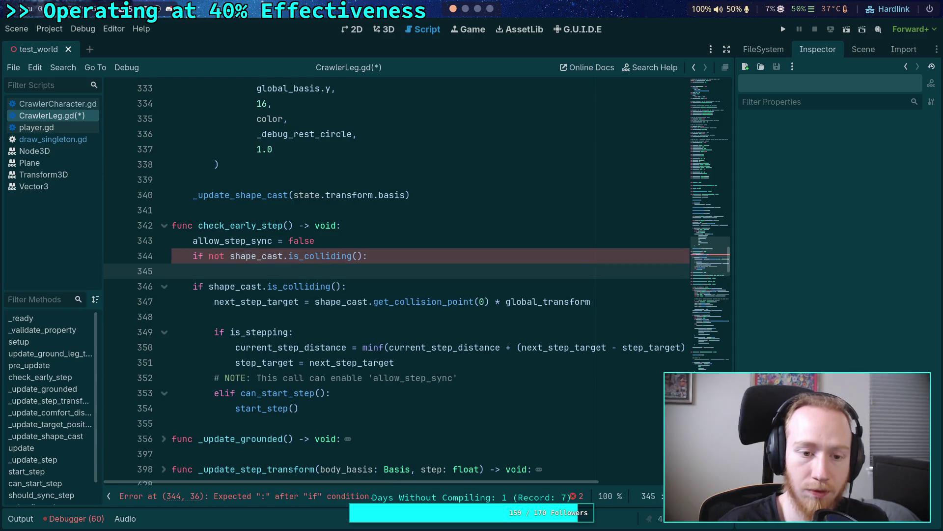
text(return)
key(Return)
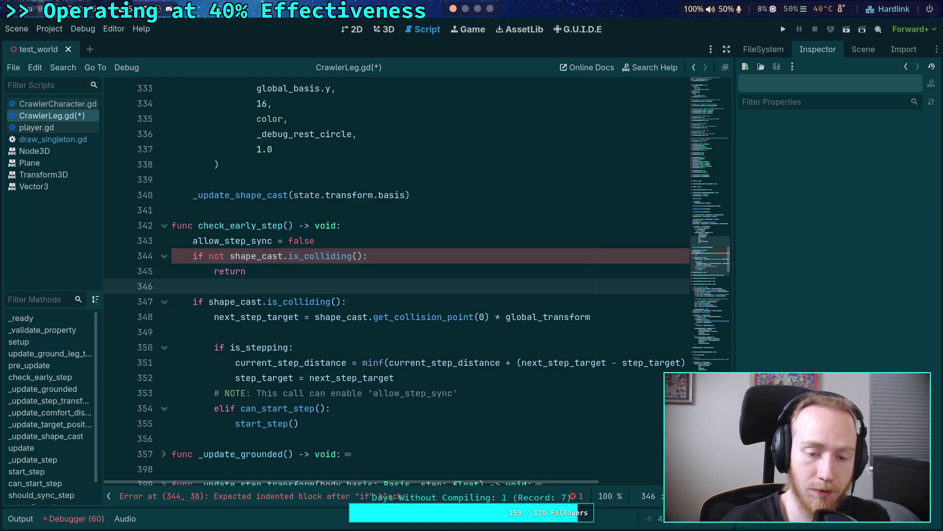
Step: Extend the if condition with 'and (not is_stepping) and can_start_step()'
drag(191, 303, 416, 376)
key(ctrl+c)
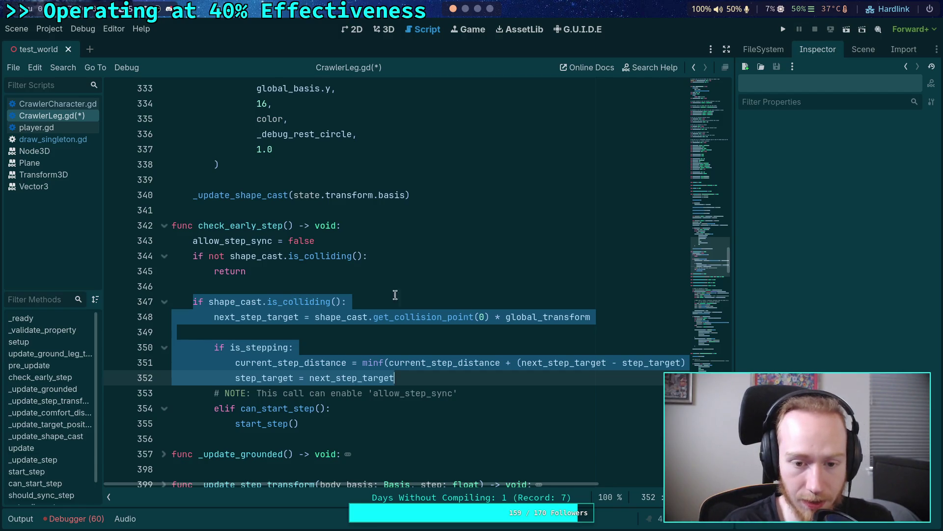
click(341, 302)
text(and not)
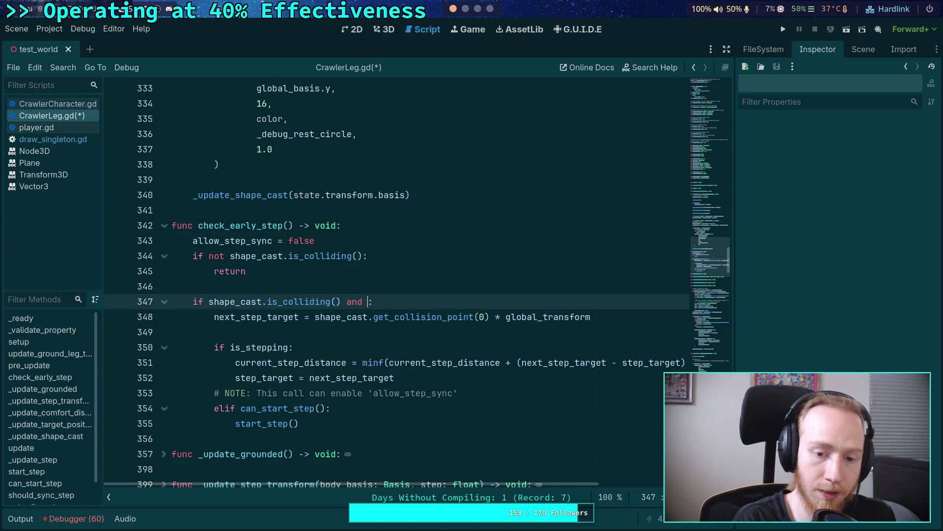
key(BackSpace)
key(BackSpace)
key(BackSpace)
text((not is_stepping))
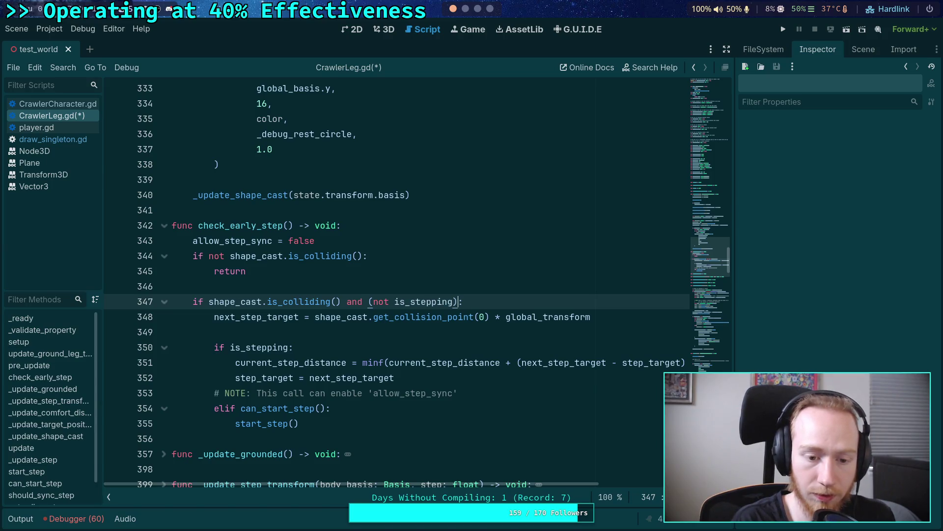
text( and c)
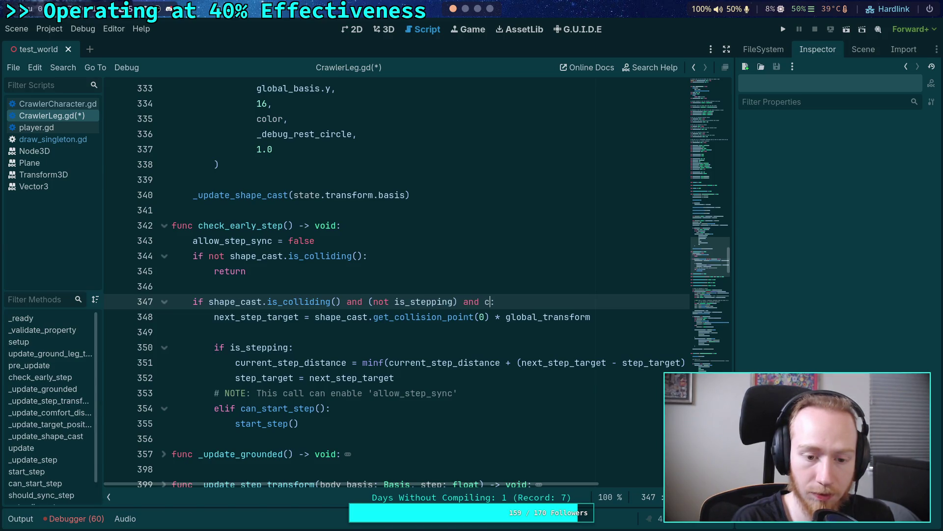
text(an_)
key(Return)
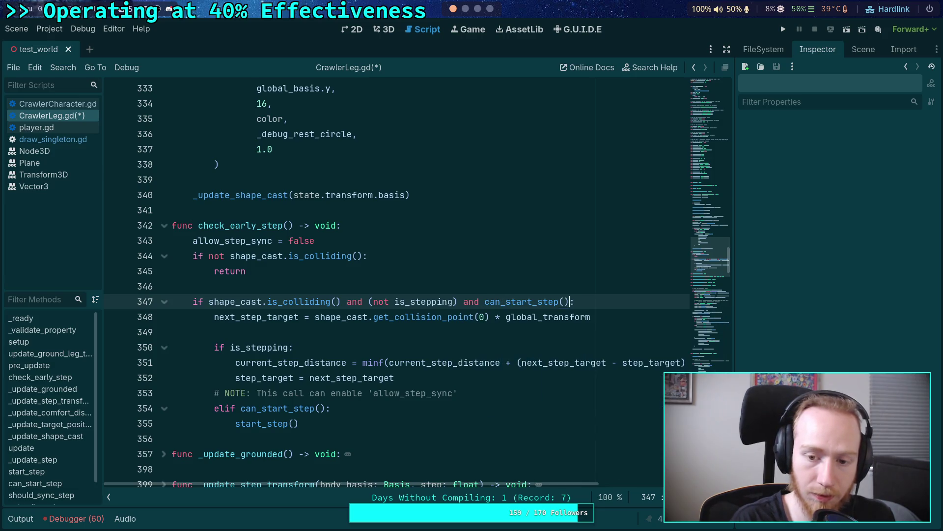
Step: Move the start_step() call to the top of the if block
click(298, 423)
key(alt+Up)
key(alt+Up)
key(alt+Up)
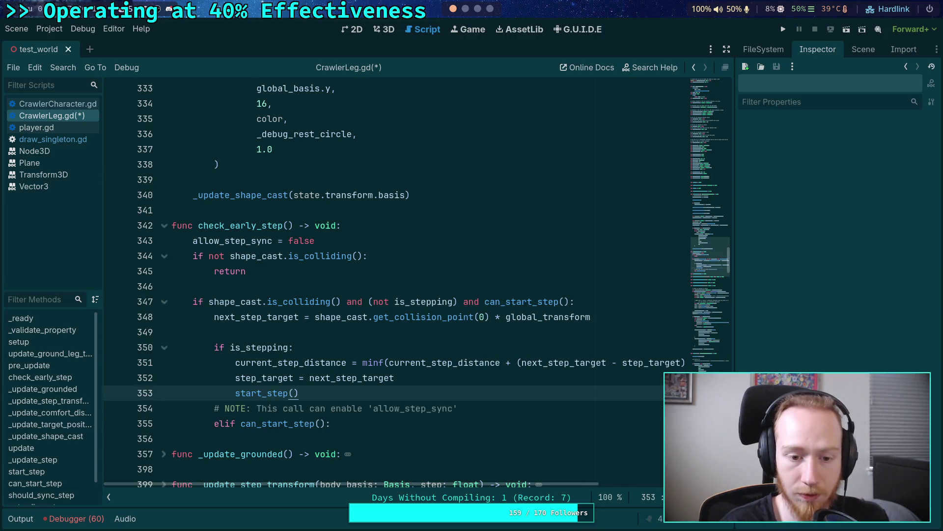
key(alt+Up)
key(shift+Tab)
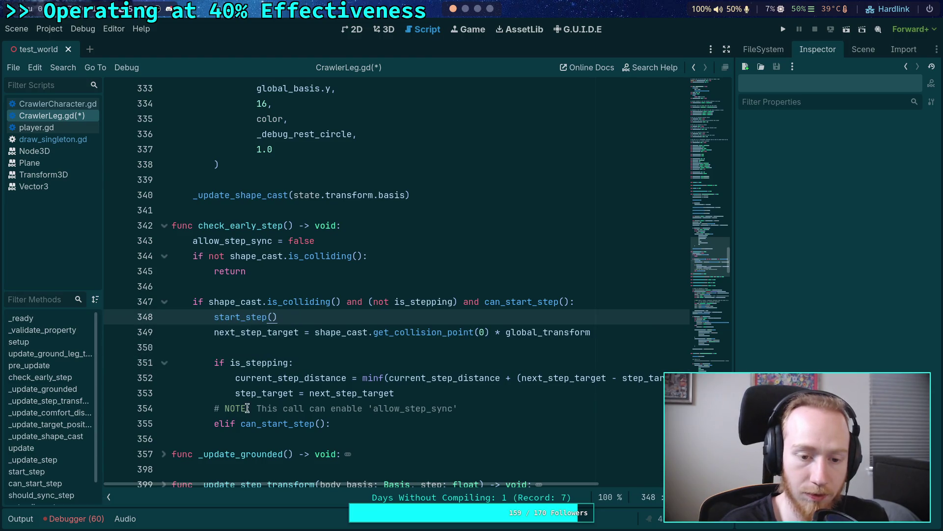
mouse_move(215, 333)
mouse_down()
mouse_move(352, 419)
mouse_move(415, 399)
mouse_up()
Step: Move the NOTE comment above the if and reword it to reference method call 'can_start_step' and 'may'
click(396, 409)
key(alt+Up)
key(alt+Up)
key(alt+Up)
key(alt+Up)
key(shift+Tab)
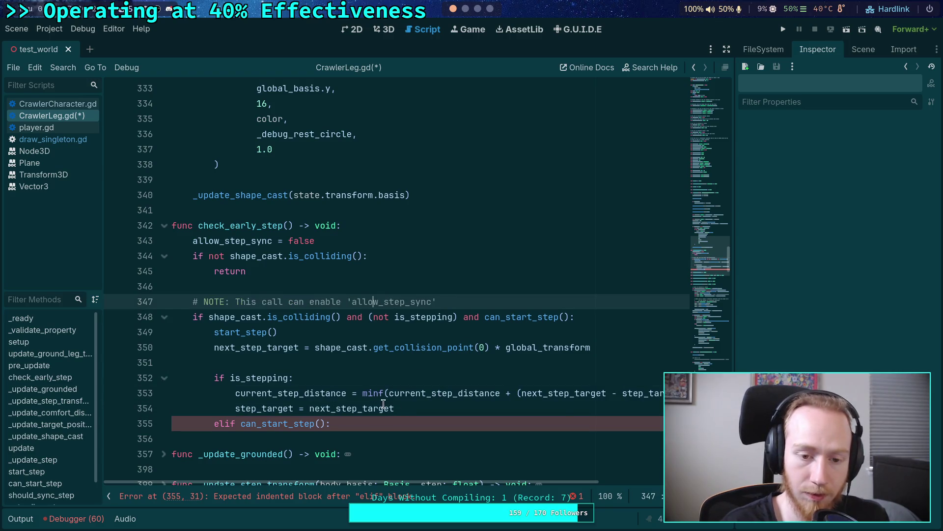
drag(257, 309, 246, 305)
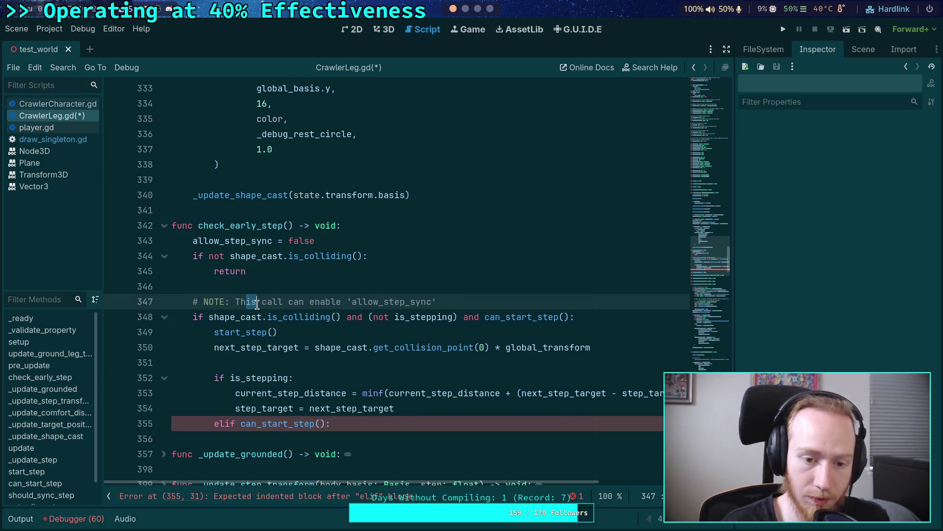
text(e me)
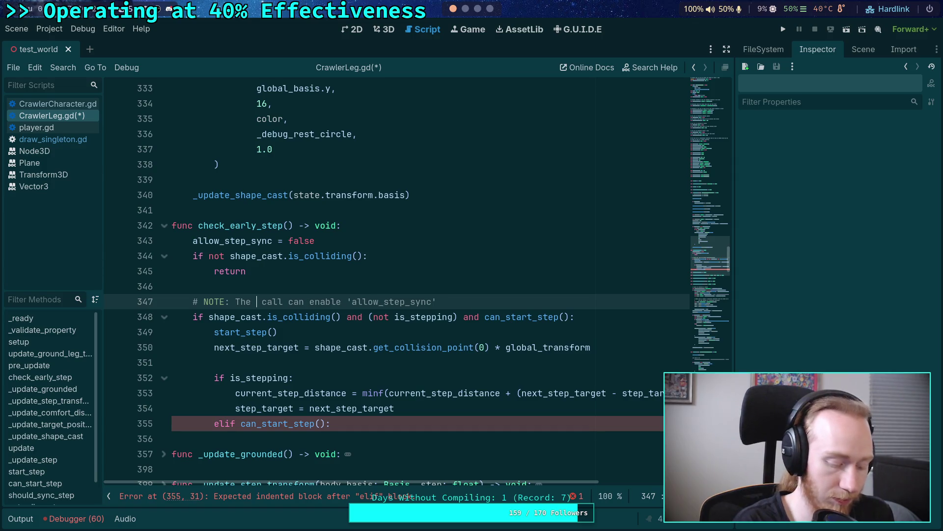
text(thod call )
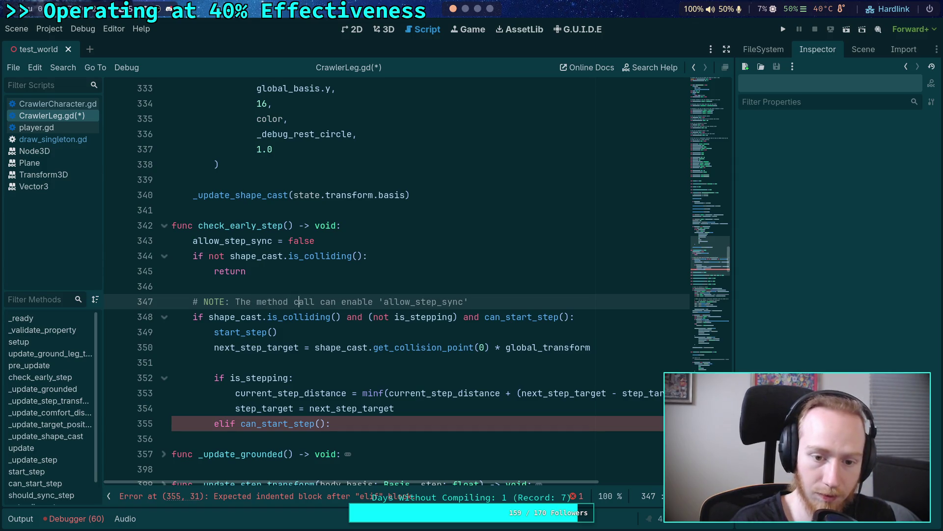
text('can_start_step')
key(Right)
key(ctrl+Delete)
text(may)
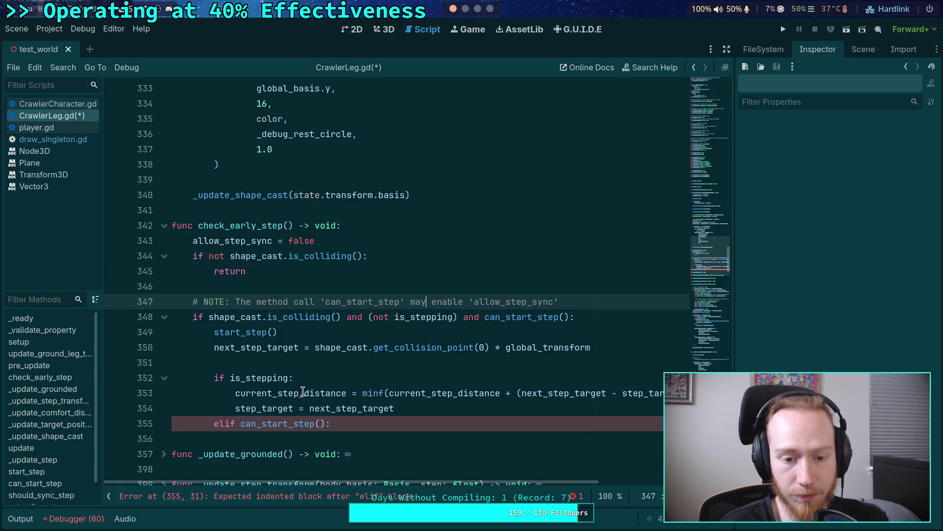
Step: Remove the redundant shape_cast.is_colliding() check from the if condition
click(253, 242)
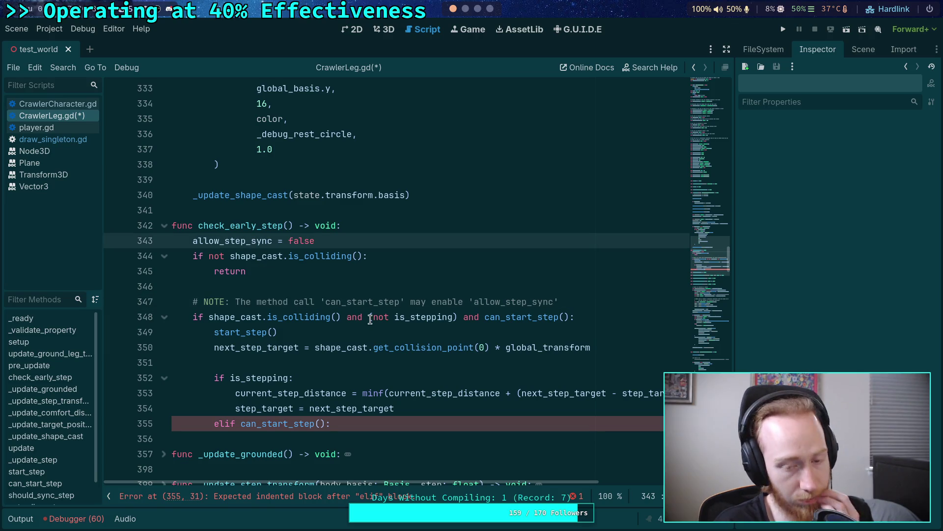
drag(210, 318, 369, 319)
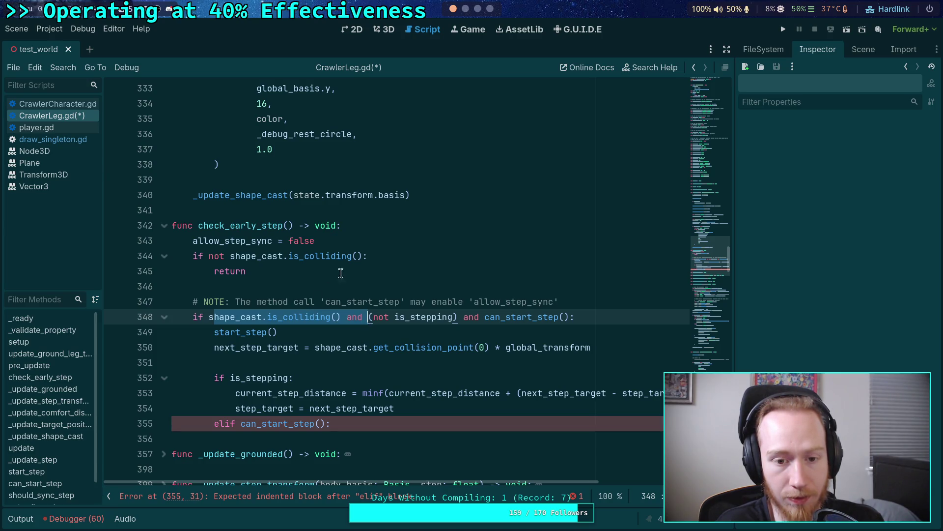
click(366, 254)
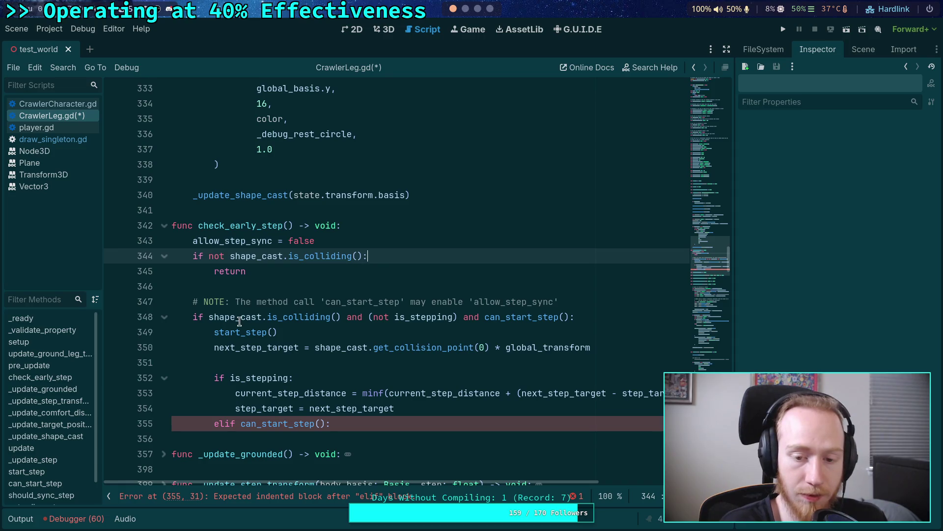
drag(209, 317, 370, 317)
key(BackSpace)
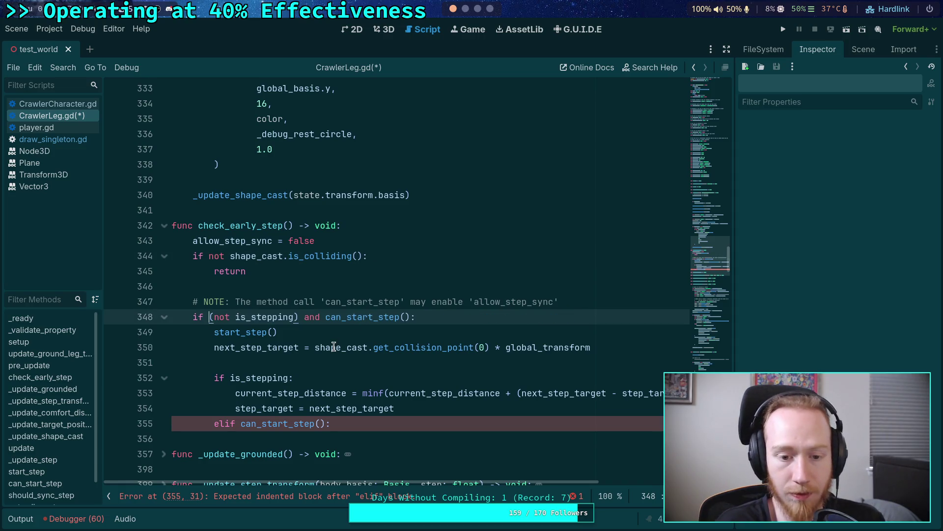
Step: Delete the old step-target lines and the leftover elif line
click(332, 347)
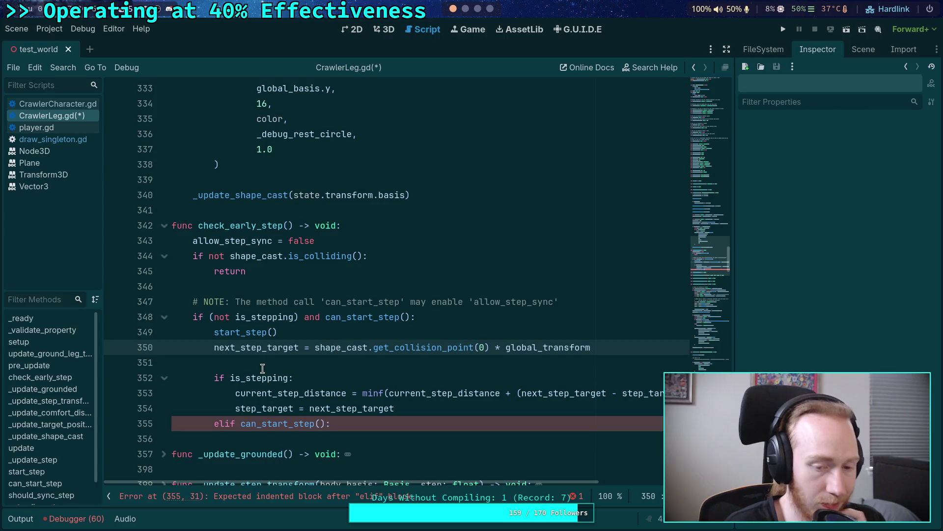
drag(413, 422, 430, 409)
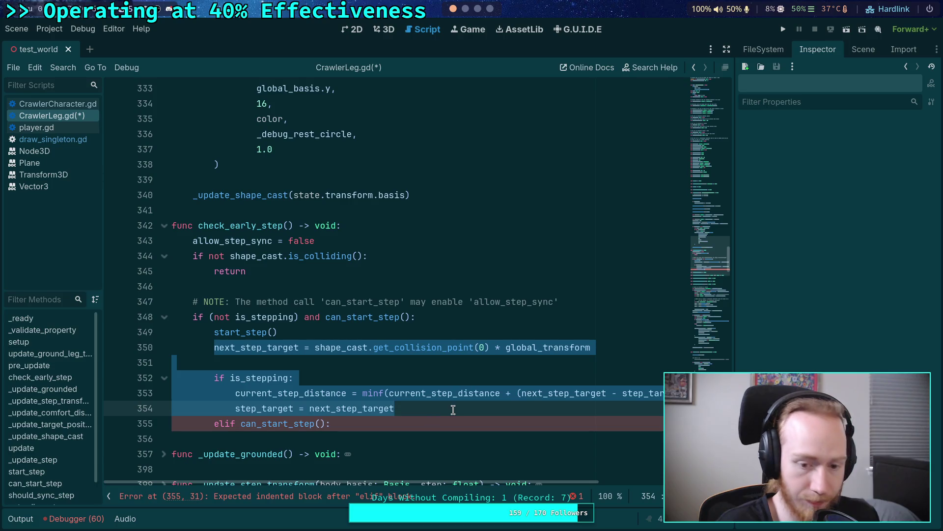
key(BackSpace)
click(375, 361)
key(ctrl+shift+k)
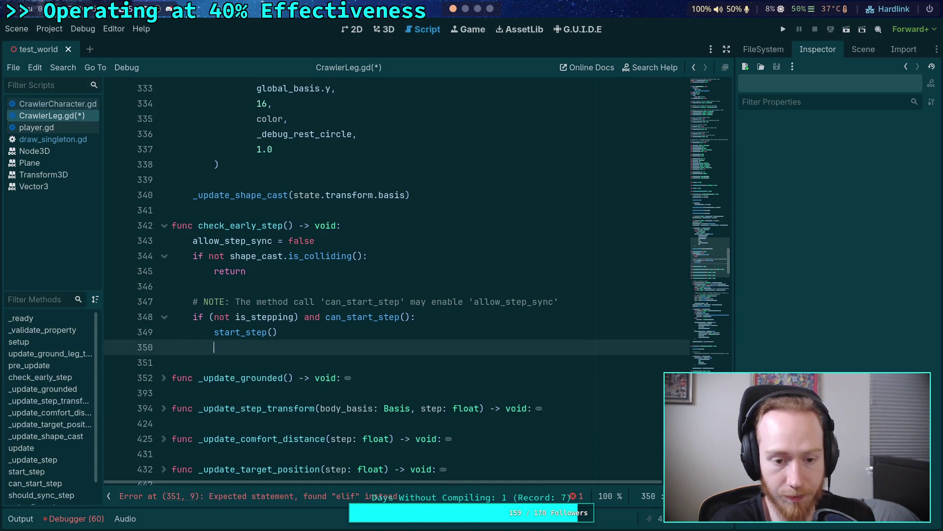
Step: After _update_shape_cast, add an 'if shape_cast.is_colliding():' block containing the pasted step-target lines
key(BackSpace)
key(BackSpace)
scroll(363, 343, up, 2)
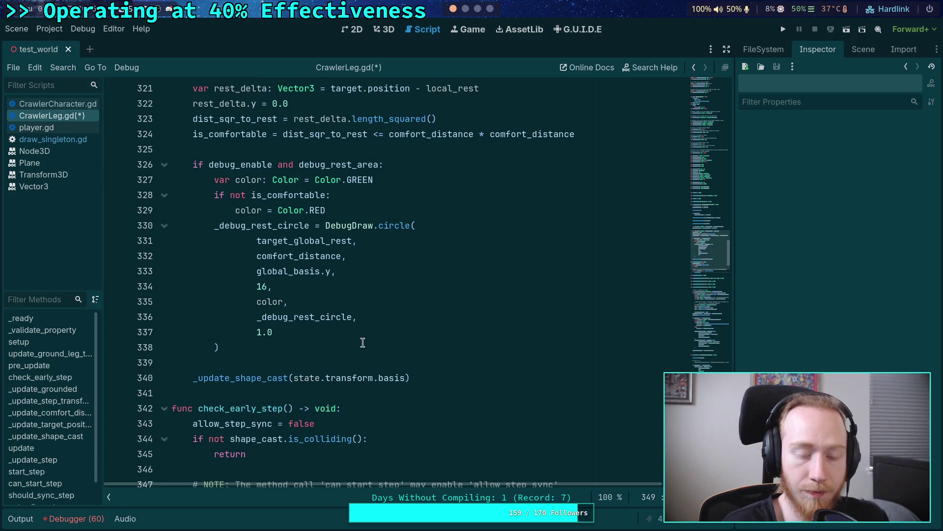
click(456, 290)
key(Return)
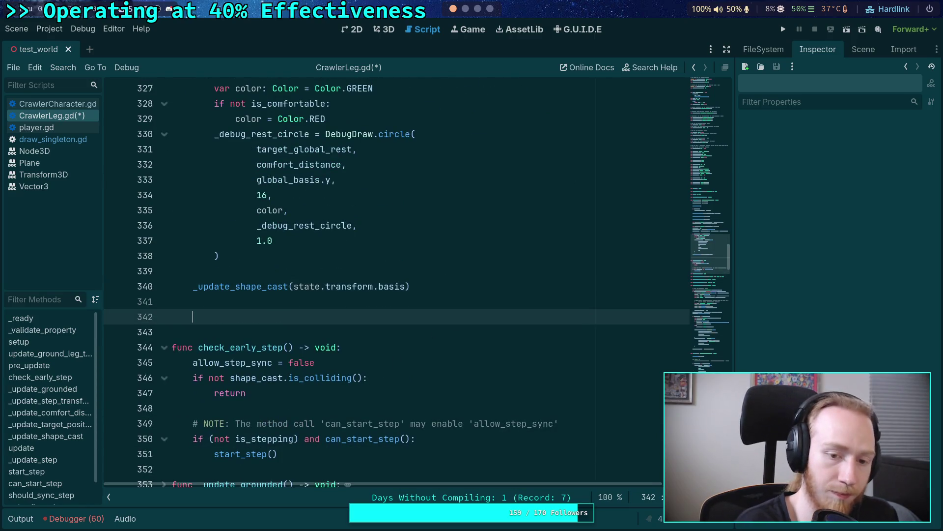
text(if sha)
key(Return)
key(Return)
text(:)
key(Return)
key(ctrl+v)
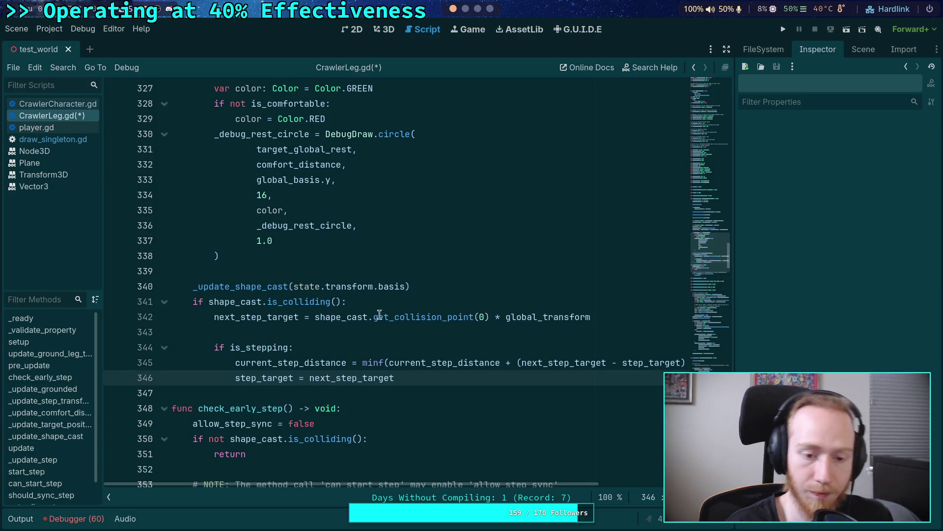
Step: Save CrawlerLeg.gd and switch to the CrawlerCharacter.gd script
scroll(393, 300, down, 2)
click(414, 294)
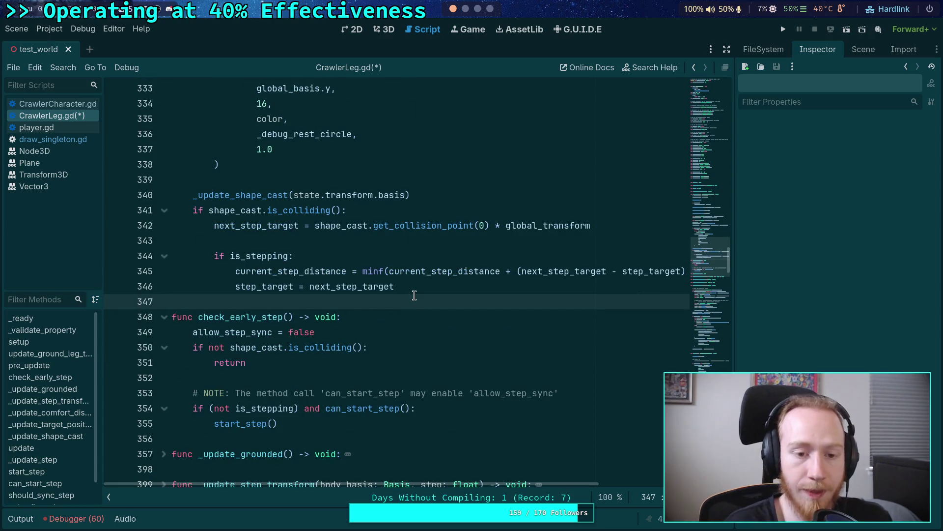
scroll(398, 293, up, 3)
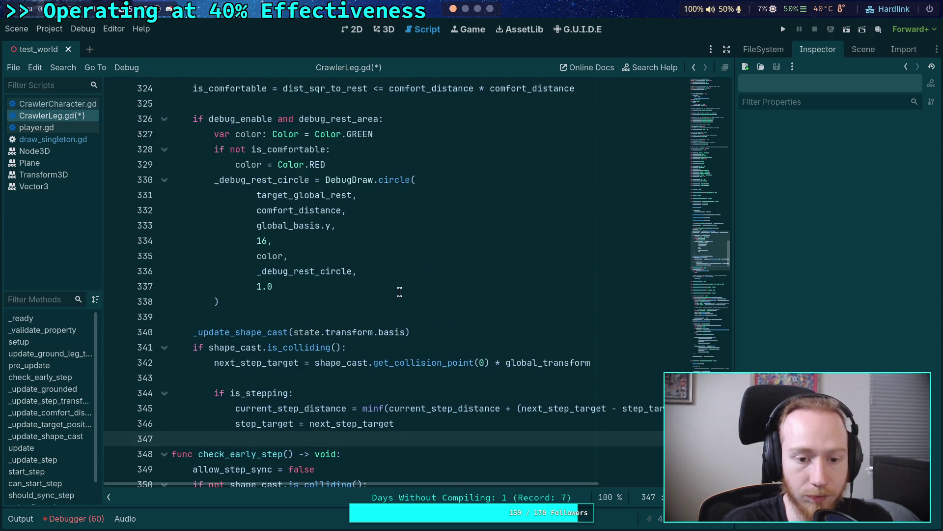
scroll(289, 328, down, 5)
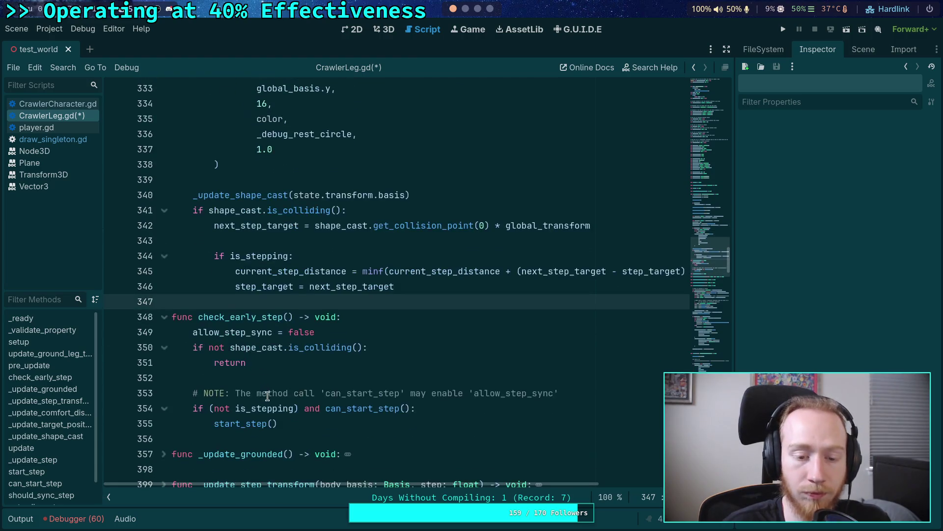
key(ctrl+s)
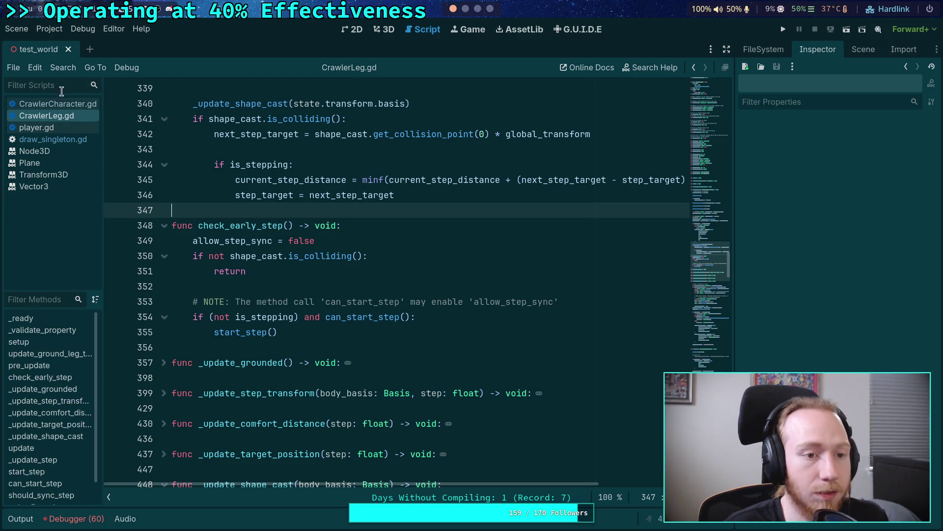
click(49, 104)
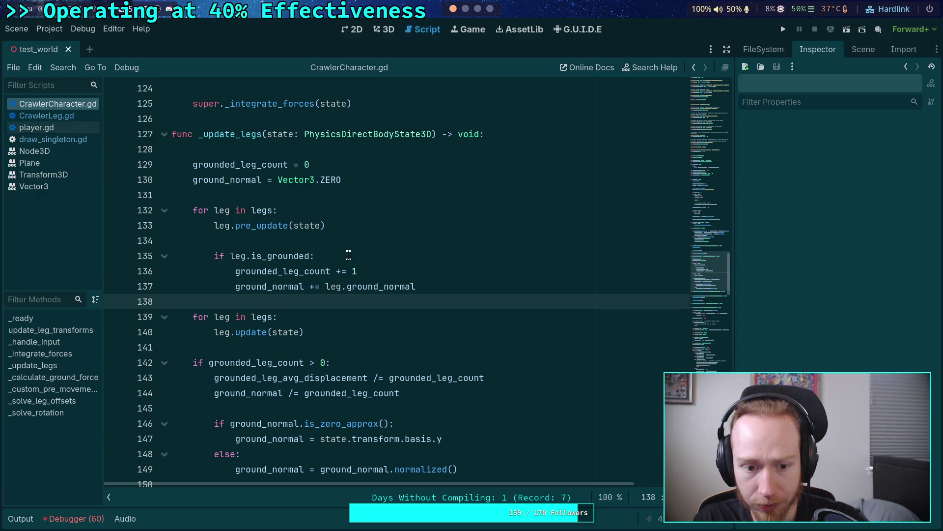
Step: In _update_legs, add a 'for leg in legs:' loop calling leg.check_early_step() above the update loop
key(Return)
key(Up)
key(Return)
key(BackSpace)
key(BackSpace)
text(egs:)
key(Return)
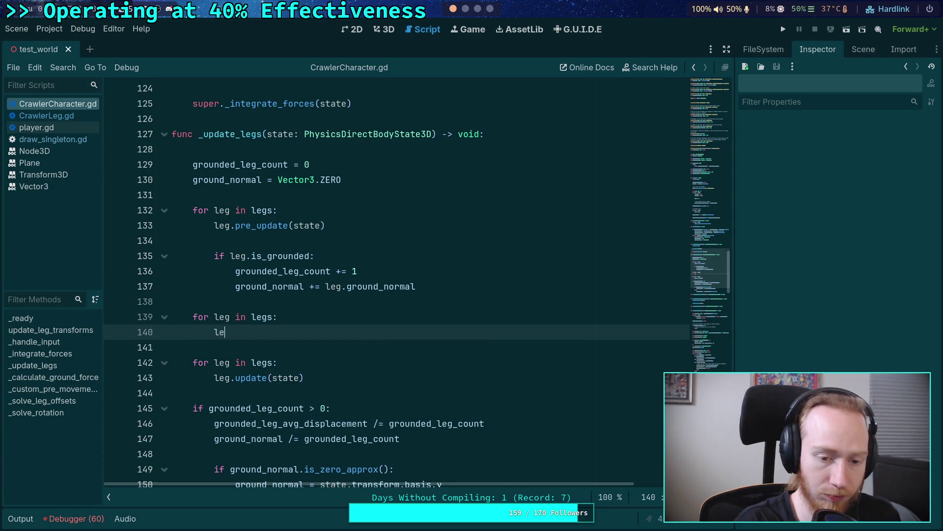
text(g.chec)
key(Return)
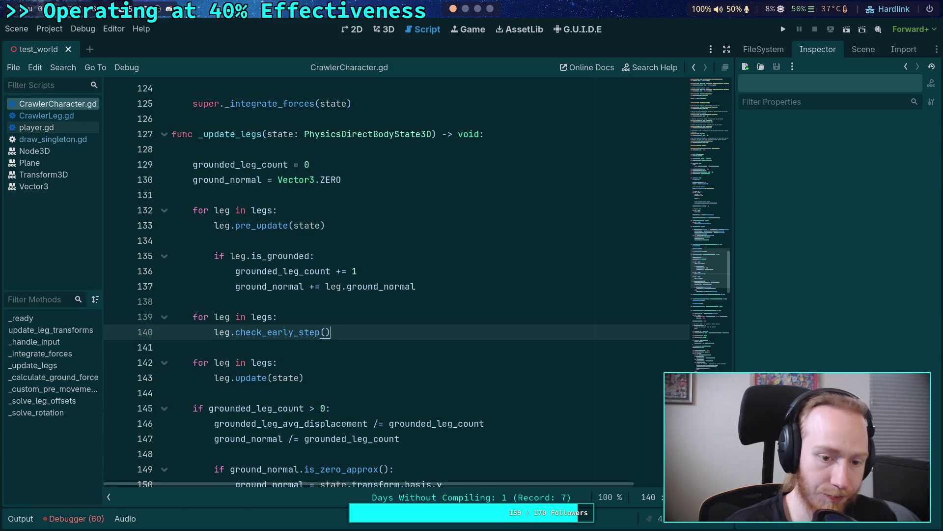
click(373, 302)
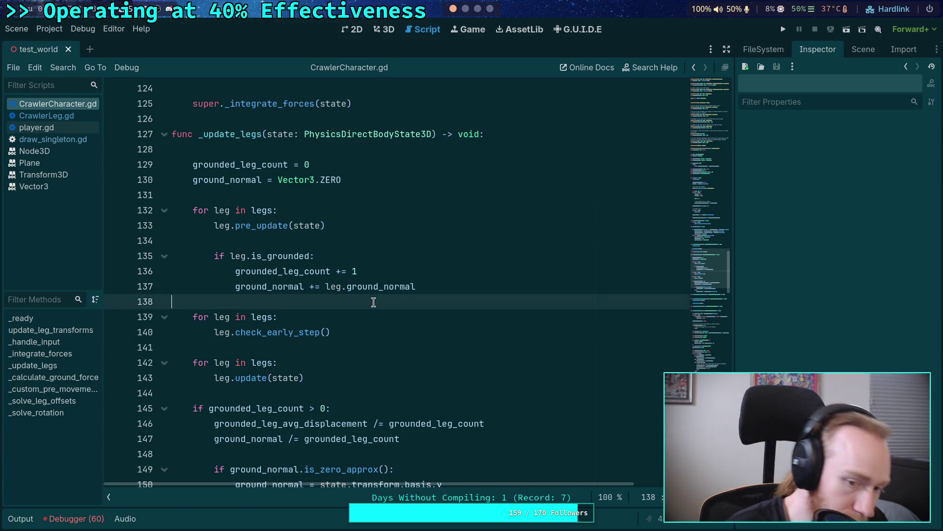
Step: Back in CrawlerLeg.gd, cut the whole check_early_step function out
click(69, 116)
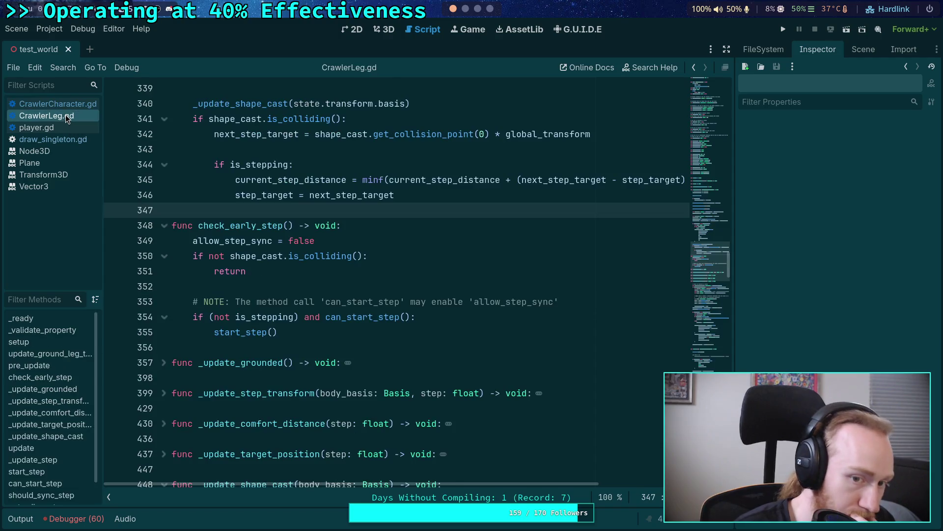
click(277, 287)
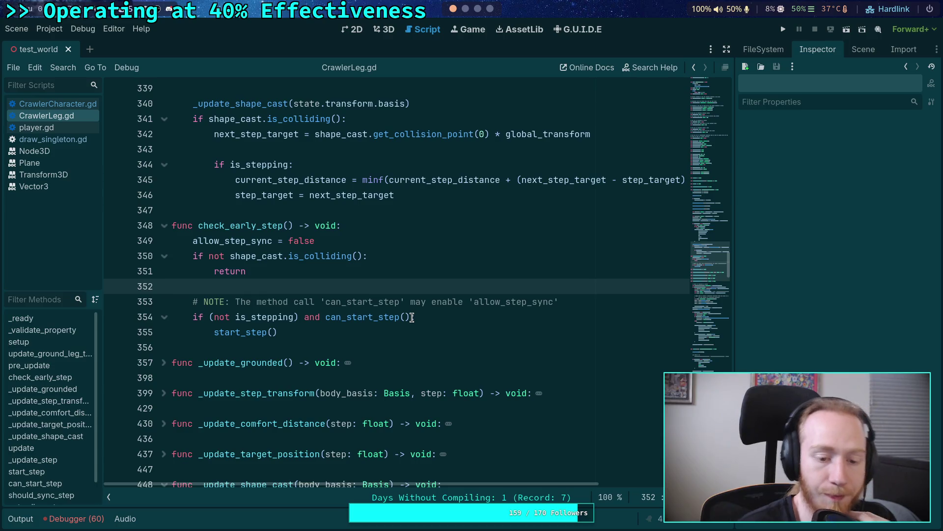
scroll(411, 318, down, 6)
scroll(266, 294, up, 6)
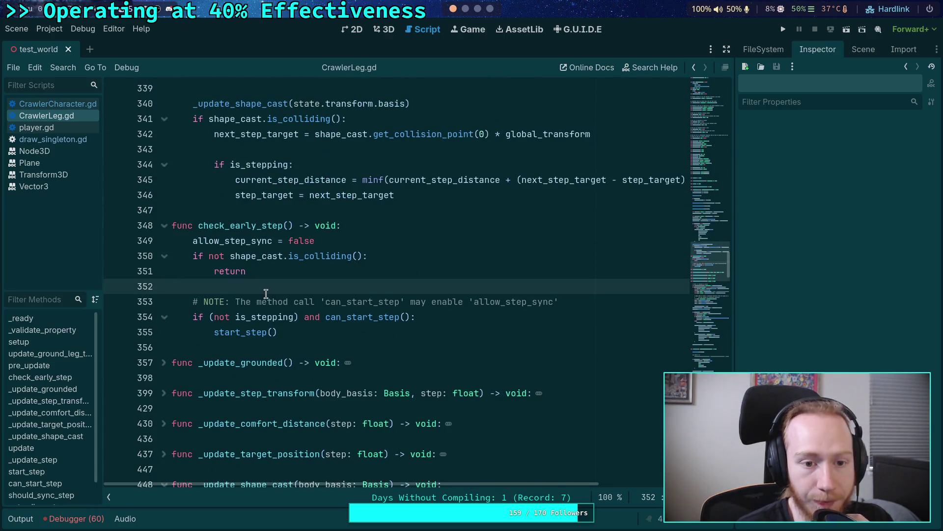
mouse_move(298, 333)
mouse_down()
mouse_move(295, 317)
mouse_move(172, 210)
mouse_up()
key(ctrl+c)
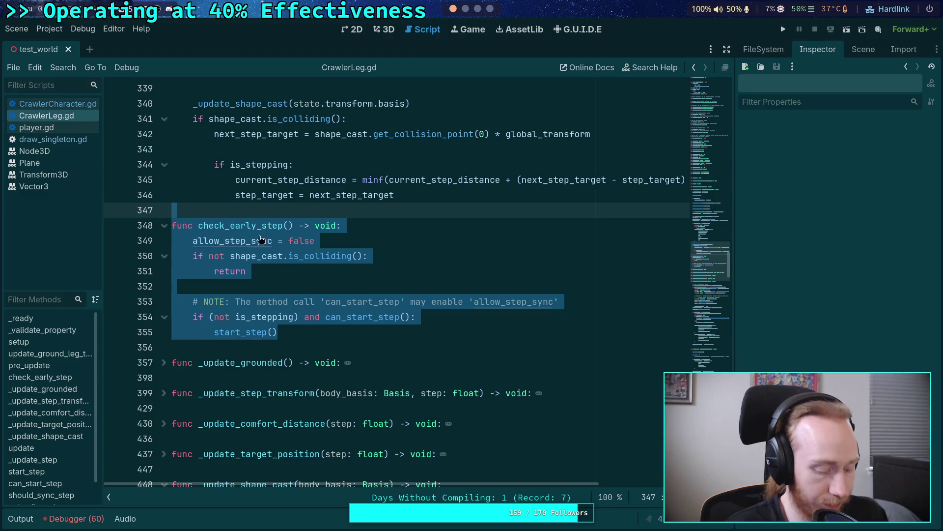
key(BackSpace)
key(BackSpace)
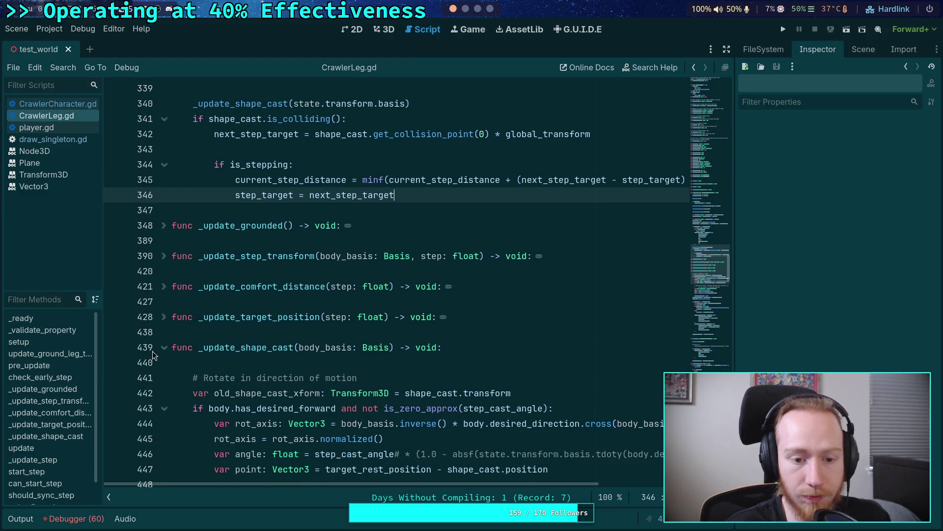
Step: Paste check_early_step below the collapsed _update_shape_cast, add a blank line, and save
click(164, 347)
click(225, 365)
key(ctrl+v)
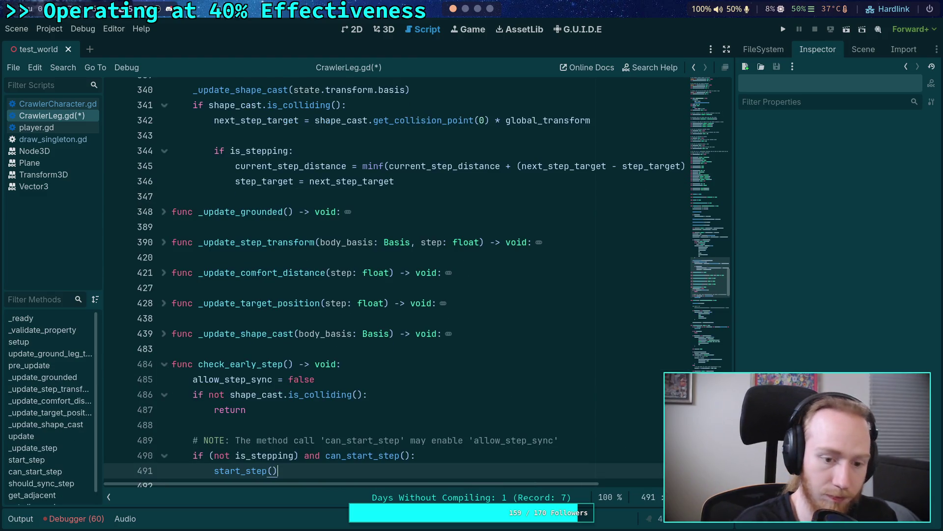
scroll(232, 301, down, 4)
key(Return)
scroll(232, 301, up, 3)
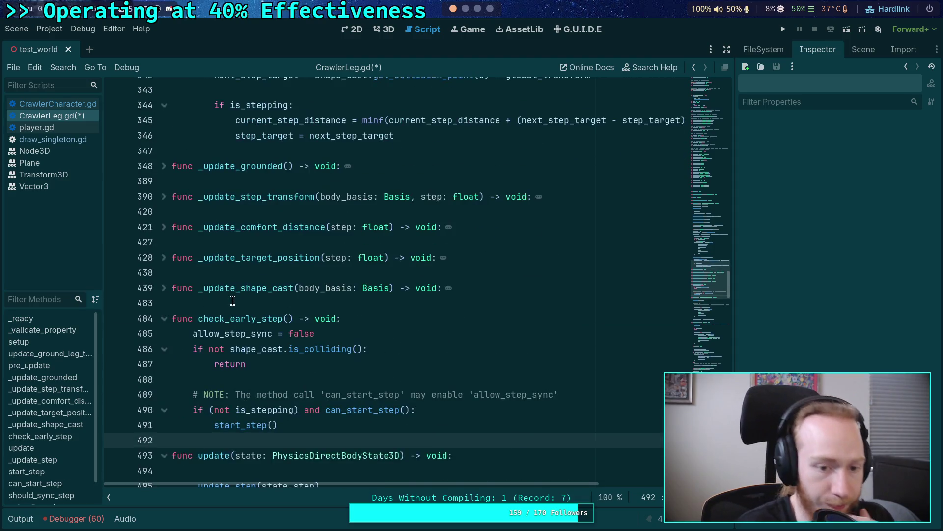
key(ctrl+s)
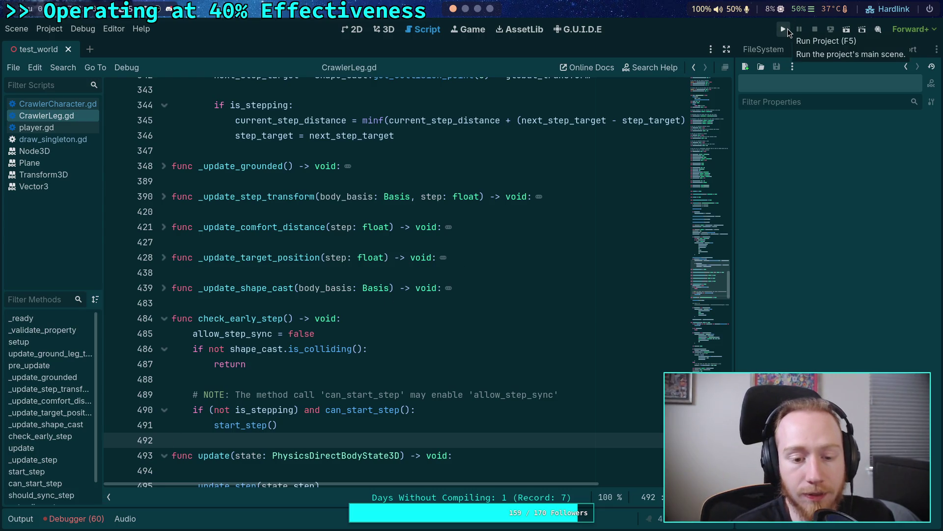
Step: Scroll through the step code, run the project with F5 to test the crawler, then stop it
scroll(441, 180, down, 3)
scroll(459, 170, down, 3)
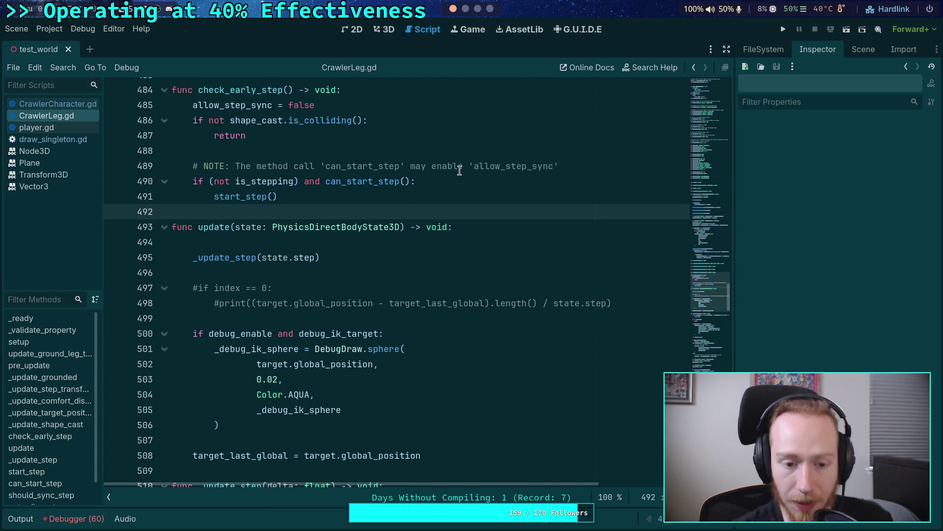
scroll(389, 204, down, 12)
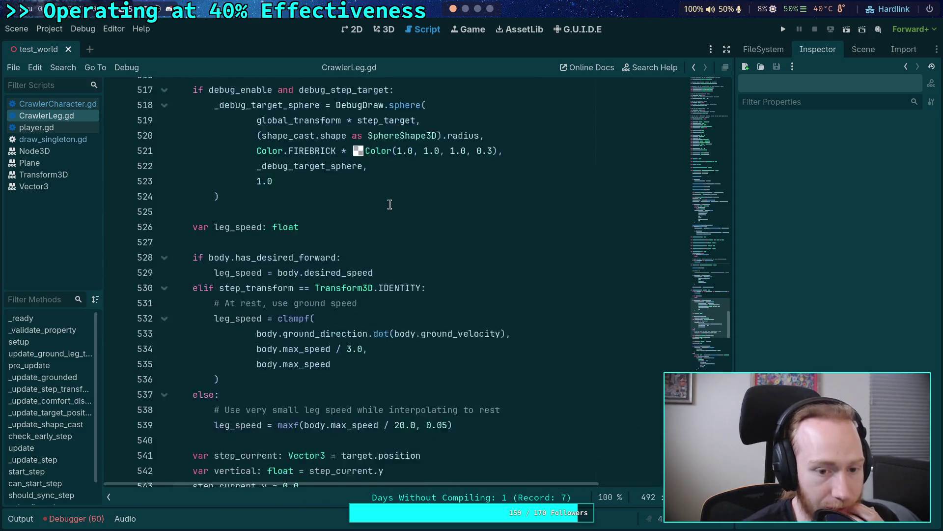
scroll(389, 204, down, 20)
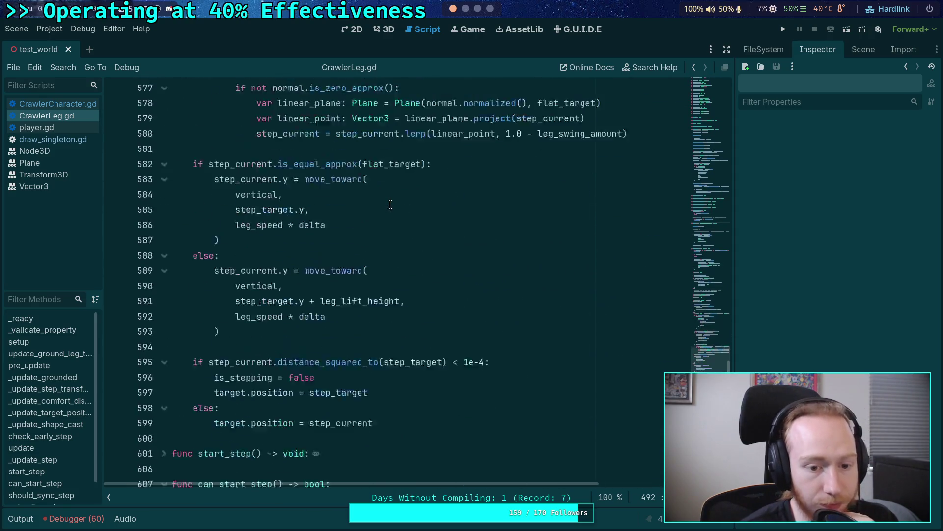
key(F5)
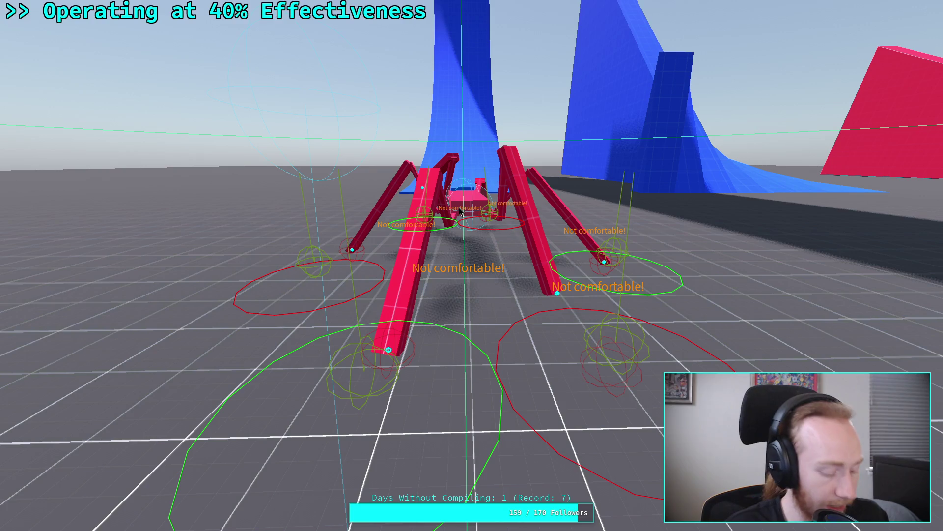
key(Escape)
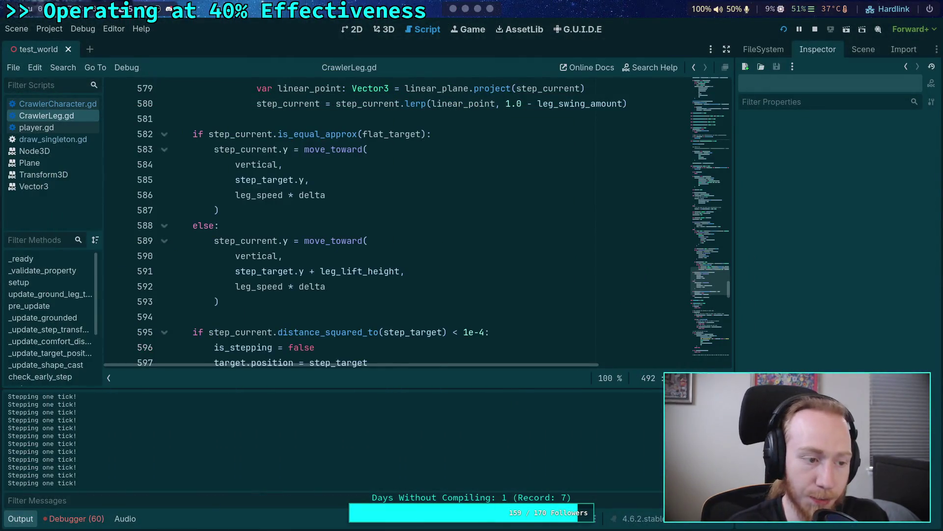
Step: Inspect the vertical and step_target.y + leg_lift_height code on lines 590–591, then restart the game
scroll(339, 315, down, 1)
scroll(295, 260, up, 2)
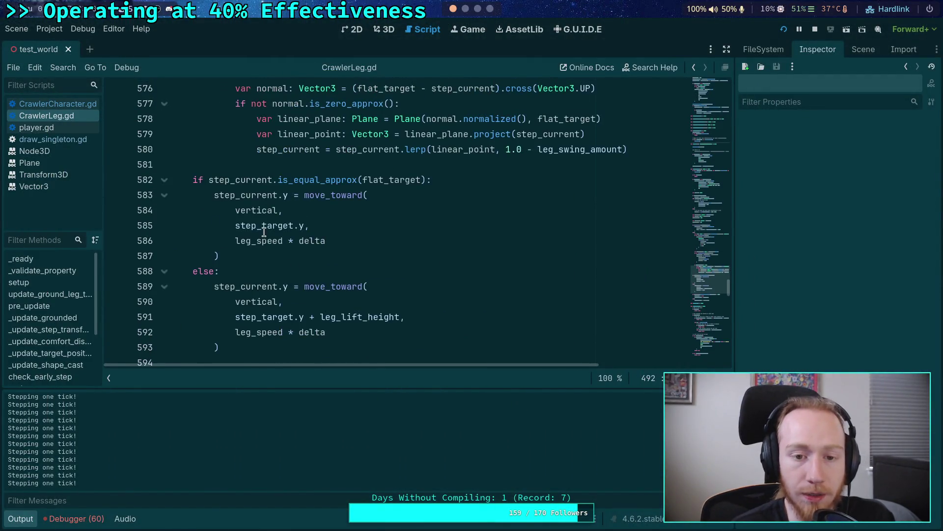
scroll(262, 212, down, 1)
double_click(259, 256)
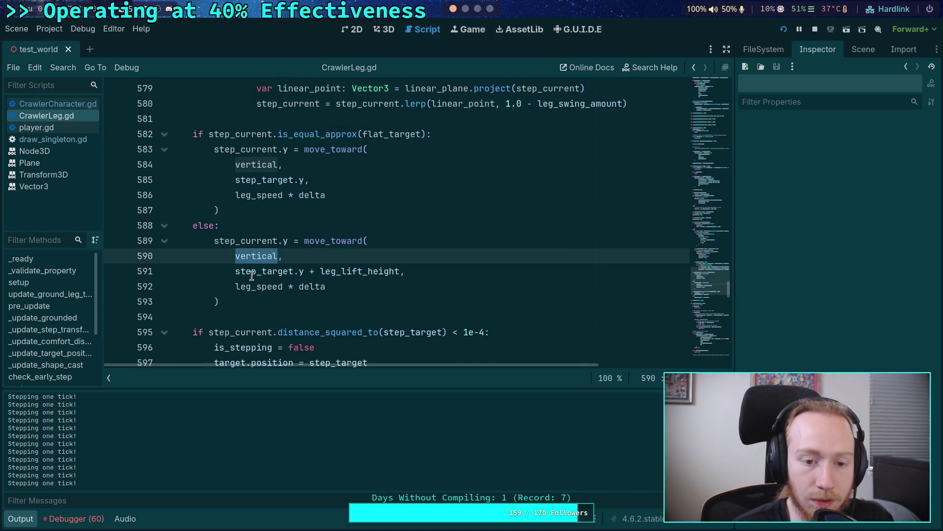
drag(236, 271, 401, 271)
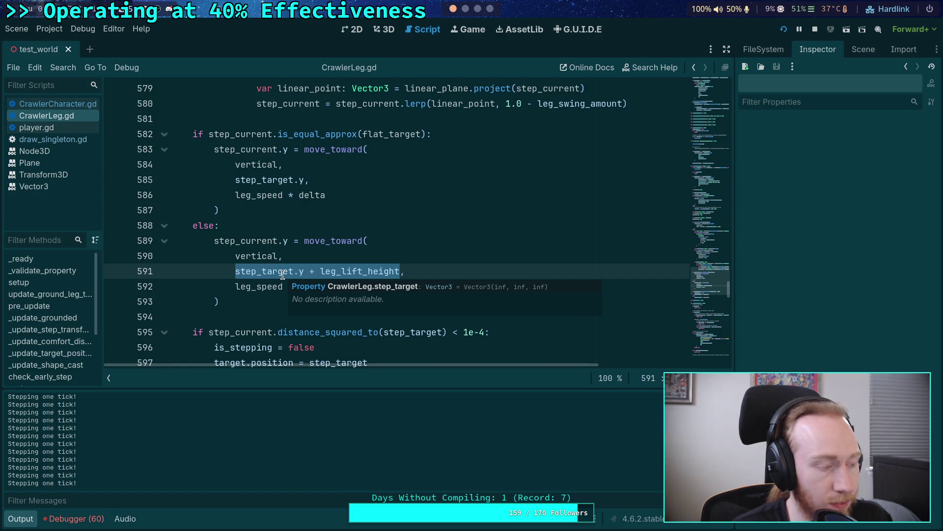
click(358, 272)
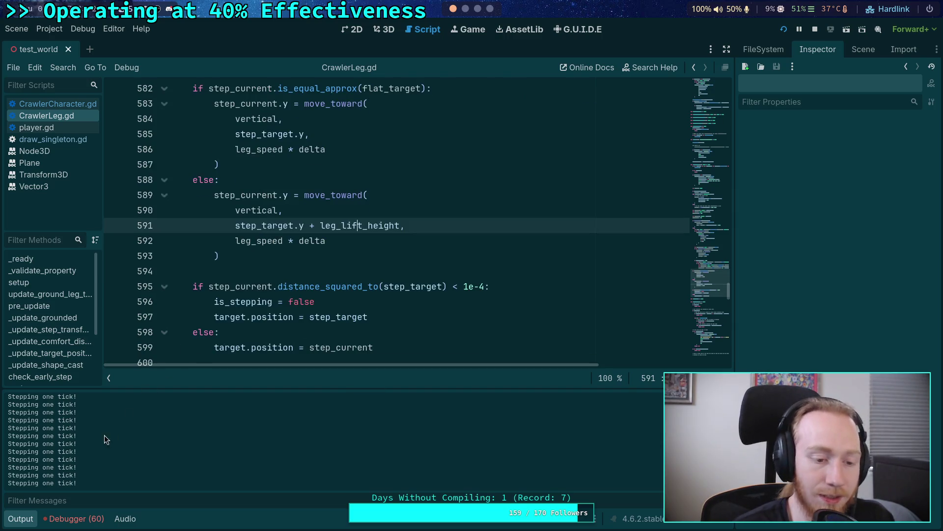
scroll(215, 305, up, 1)
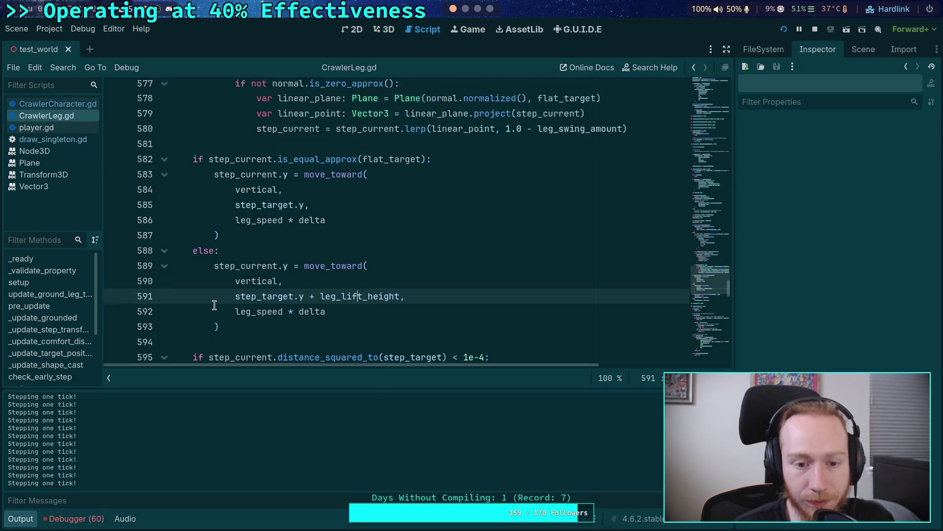
double_click(268, 301)
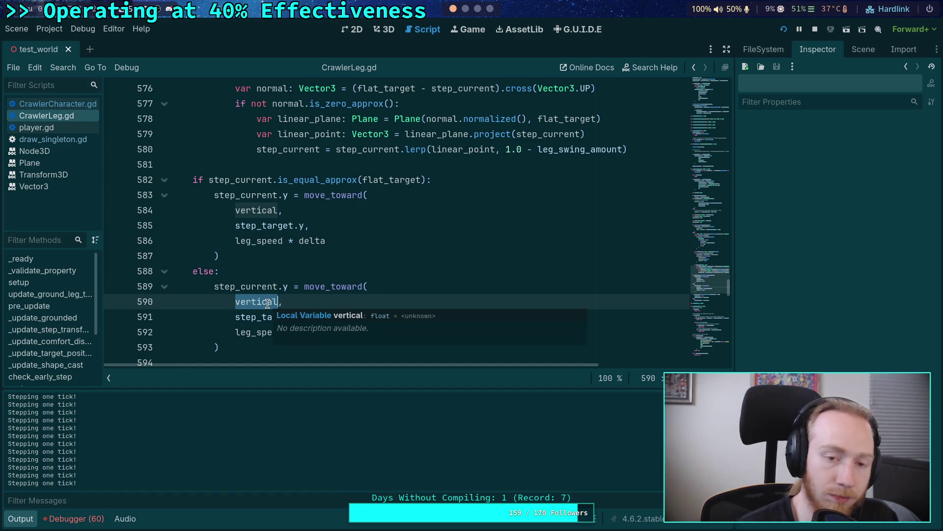
click(784, 29)
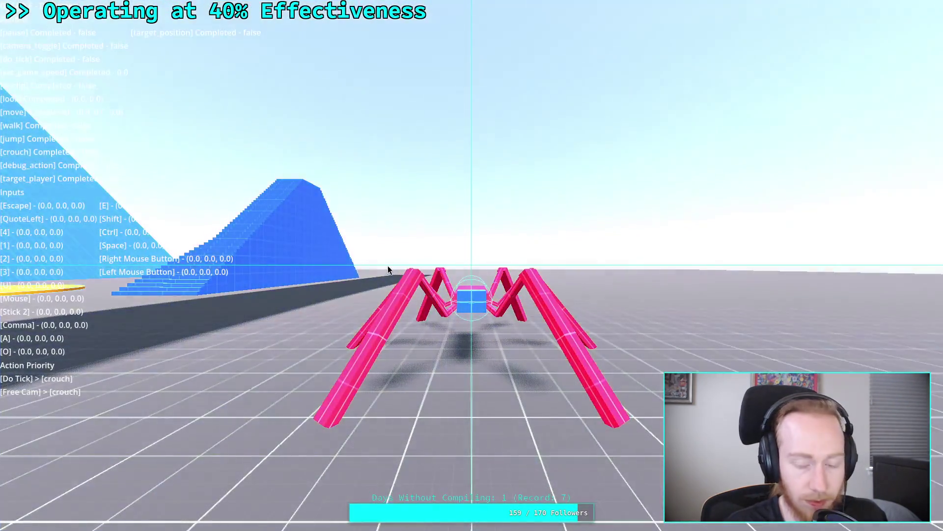
Step: Focus the running game window to control the crawler in the test world
click(388, 270)
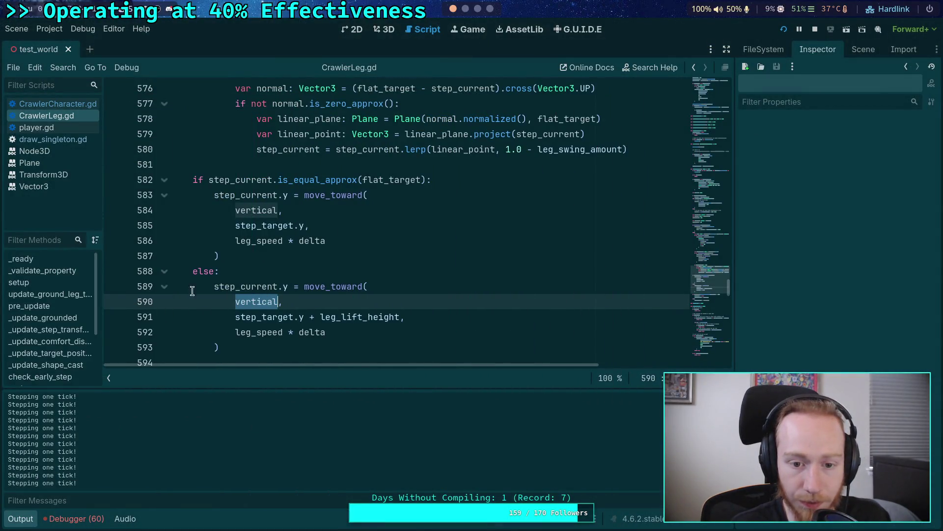
Step: Set a breakpoint on line 589 of CrawlerLeg.gd
scroll(293, 296, down, 1)
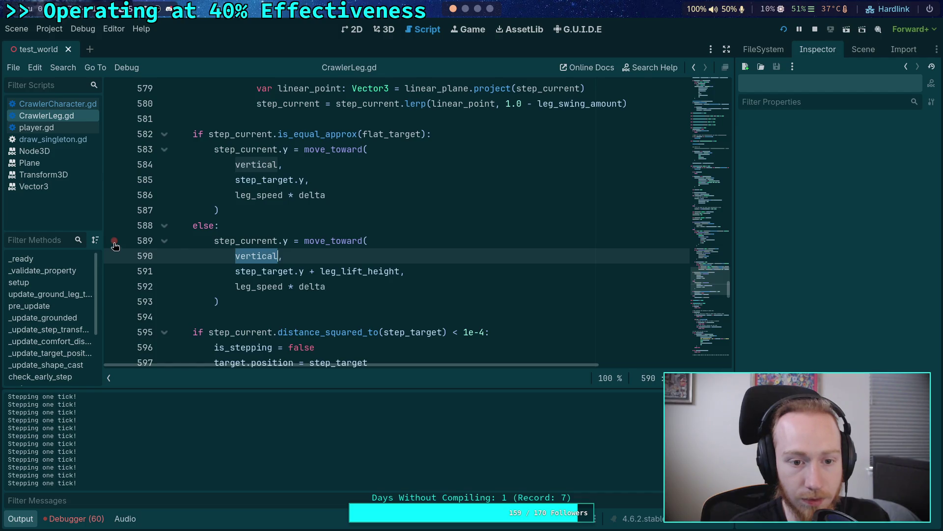
click(114, 241)
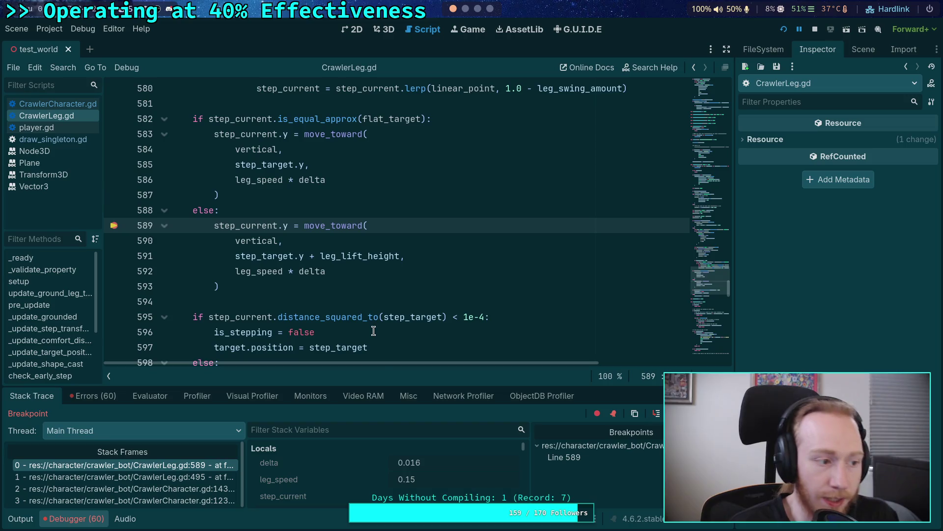
drag(449, 386, 442, 282)
Step: Scroll through CrawlerLeg.gd's step code while execution is paused at the breakpoint
scroll(389, 391, down, 5)
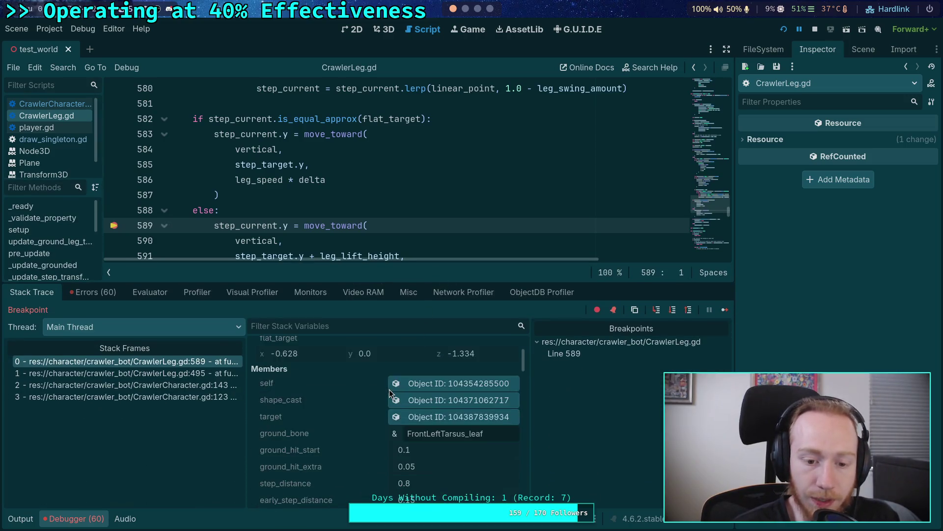
scroll(389, 394, down, 6)
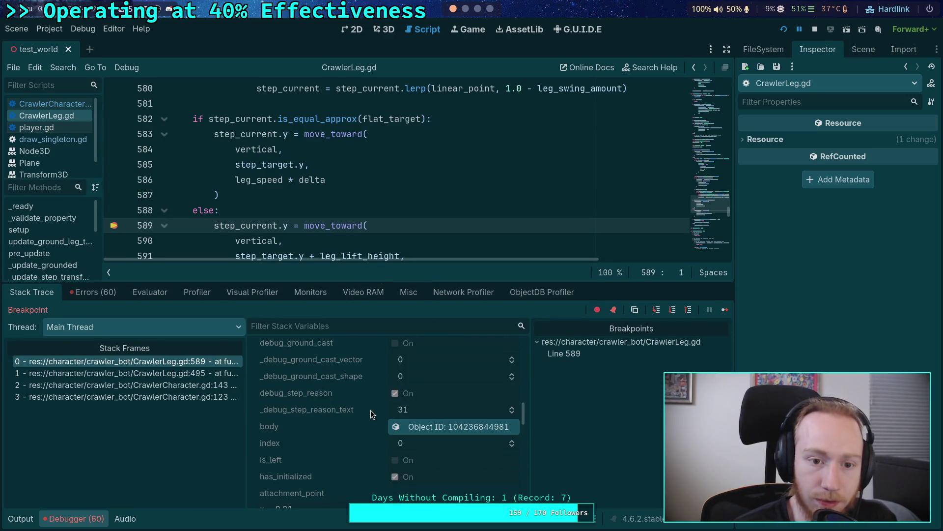
scroll(371, 414, down, 2)
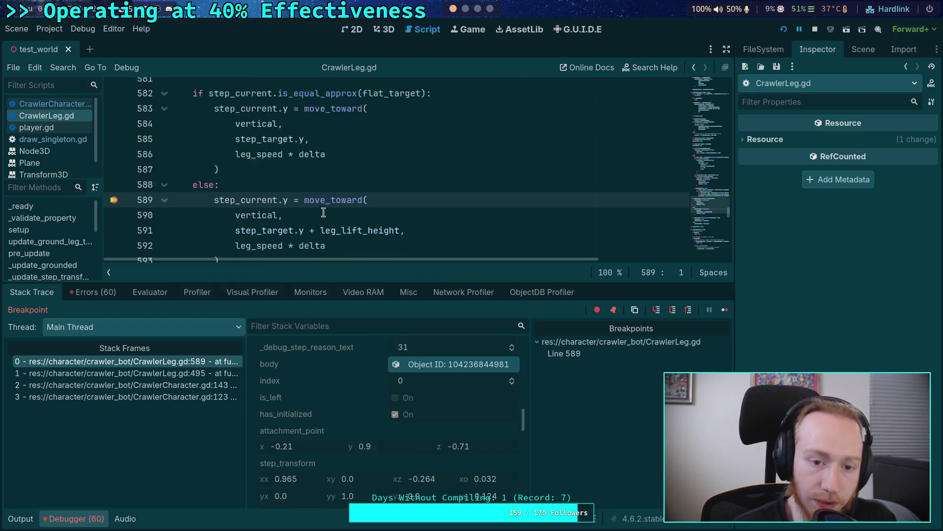
scroll(396, 169, down, 2)
scroll(376, 428, down, 2)
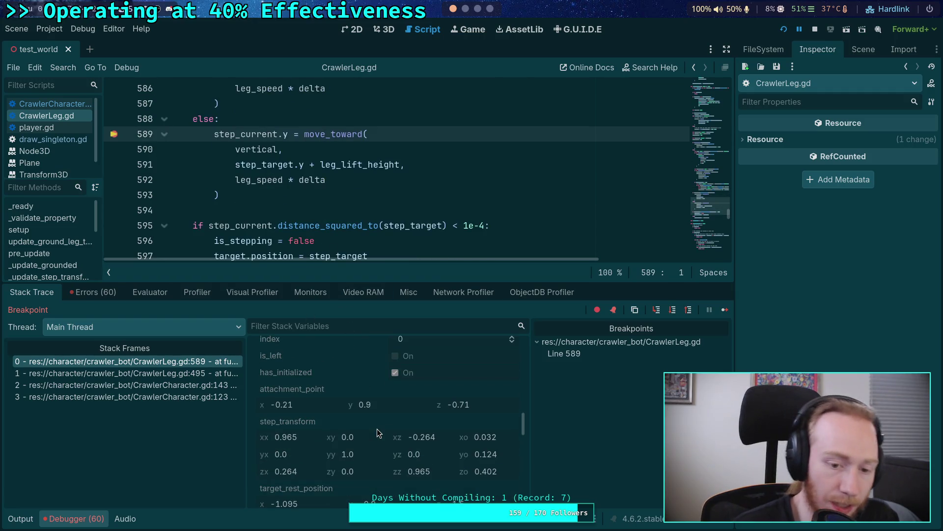
scroll(377, 429, up, 4)
scroll(376, 429, up, 3)
scroll(376, 429, up, 2)
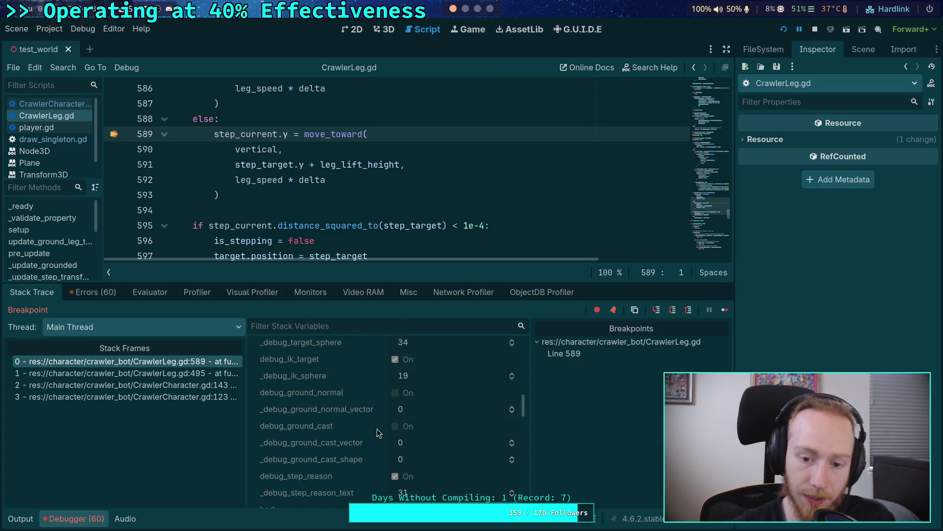
scroll(378, 432, up, 2)
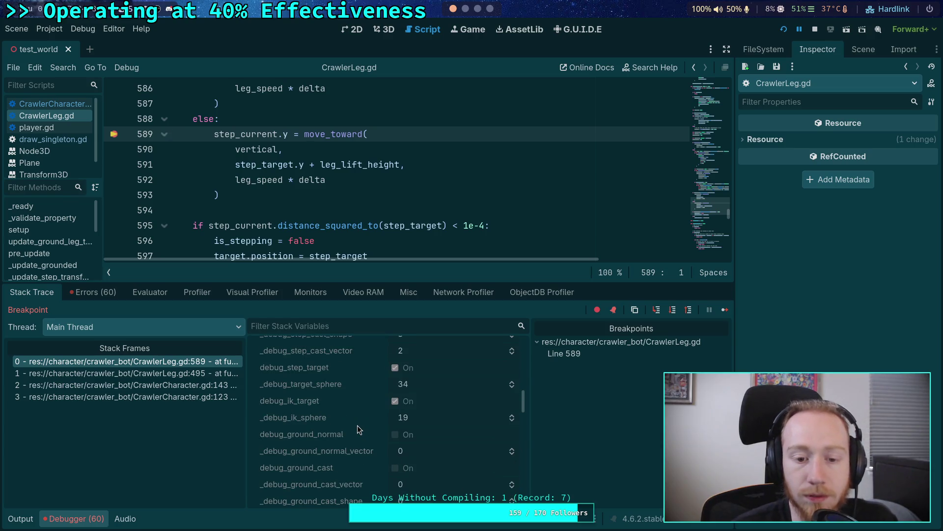
scroll(357, 426, up, 8)
scroll(357, 426, up, 8)
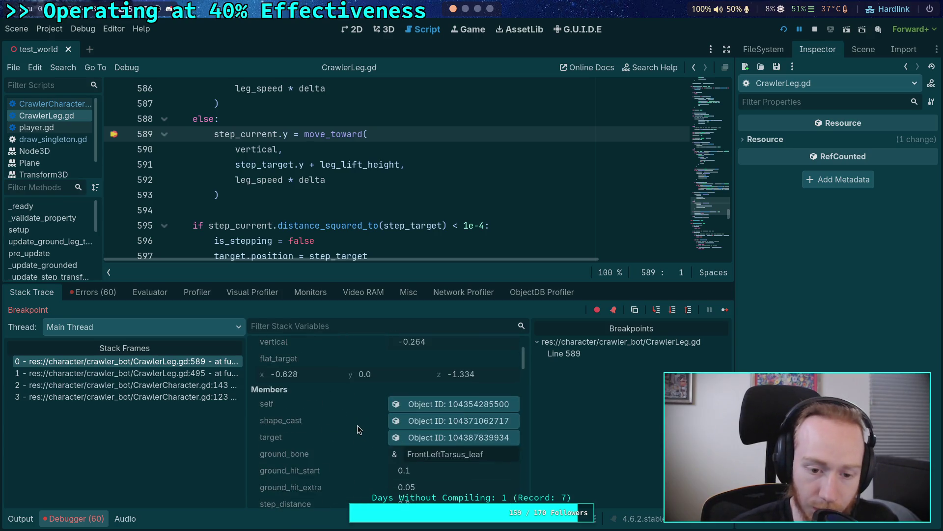
scroll(358, 426, down, 15)
scroll(357, 425, up, 5)
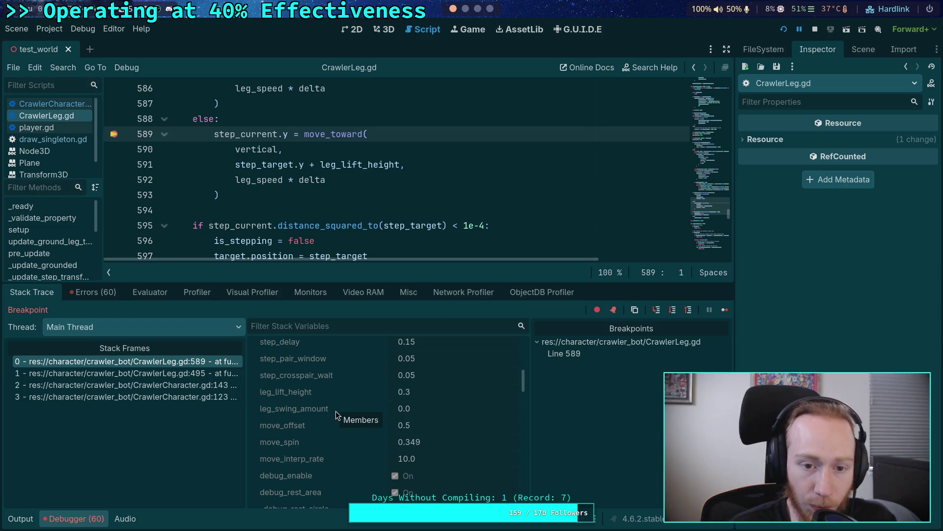
mouse_move(266, 167)
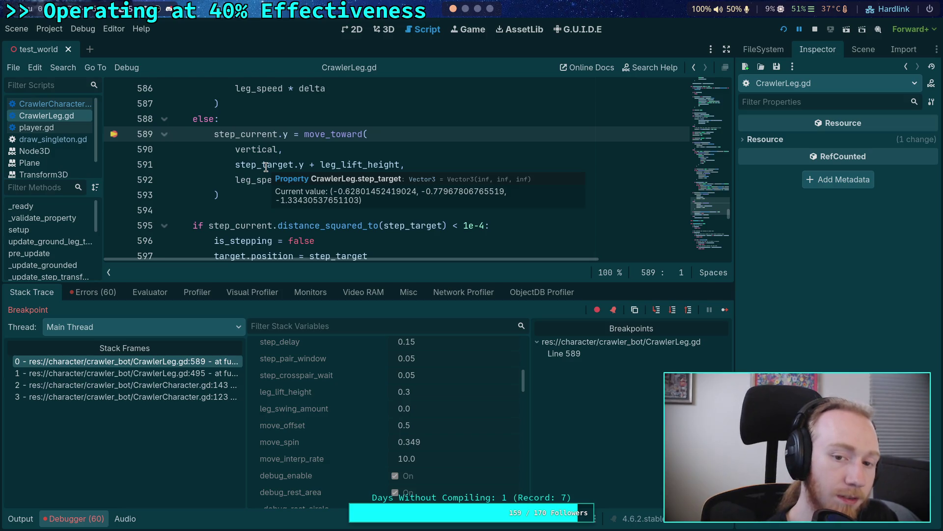
scroll(347, 412, up, 5)
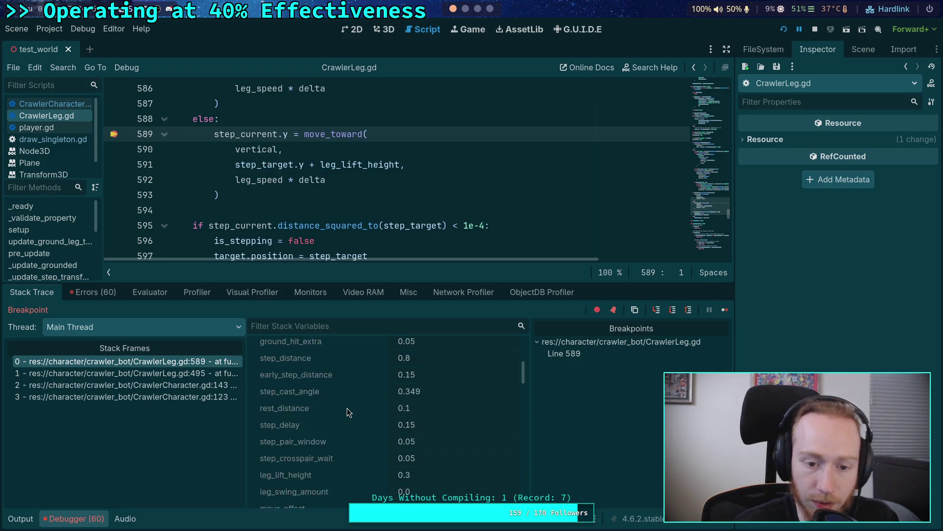
scroll(347, 408, down, 10)
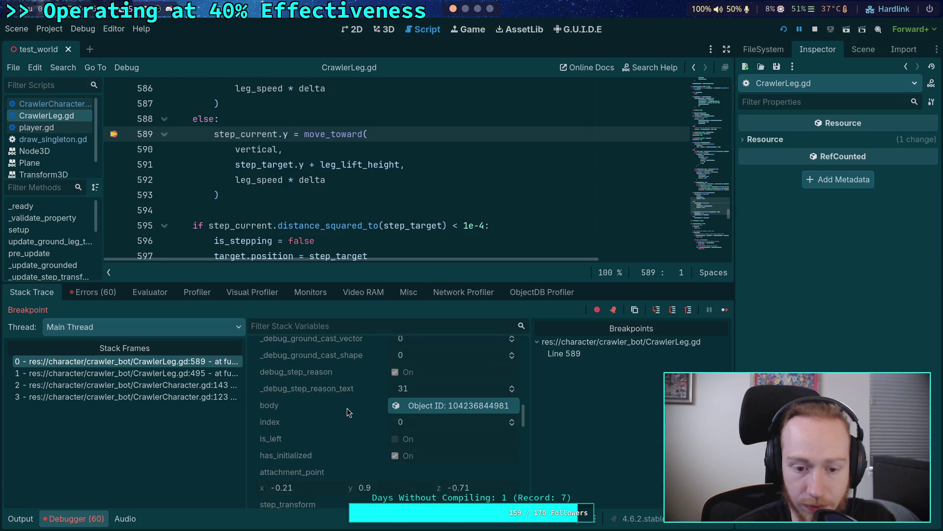
scroll(339, 402, down, 10)
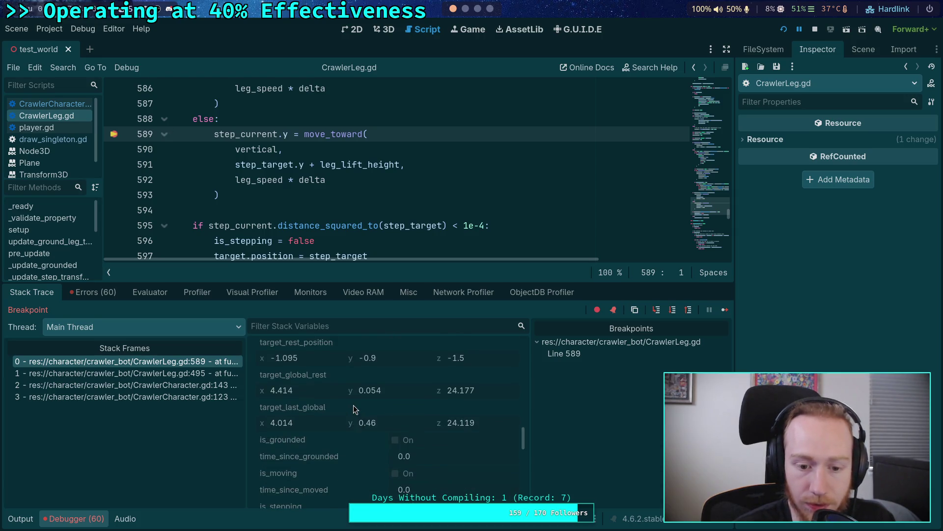
scroll(353, 405, down, 5)
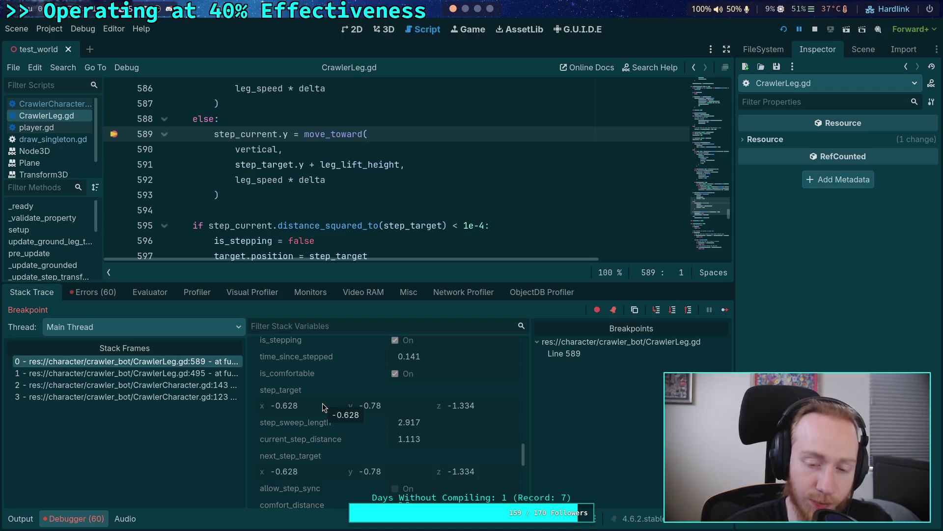
scroll(388, 394, up, 5)
scroll(359, 381, up, 10)
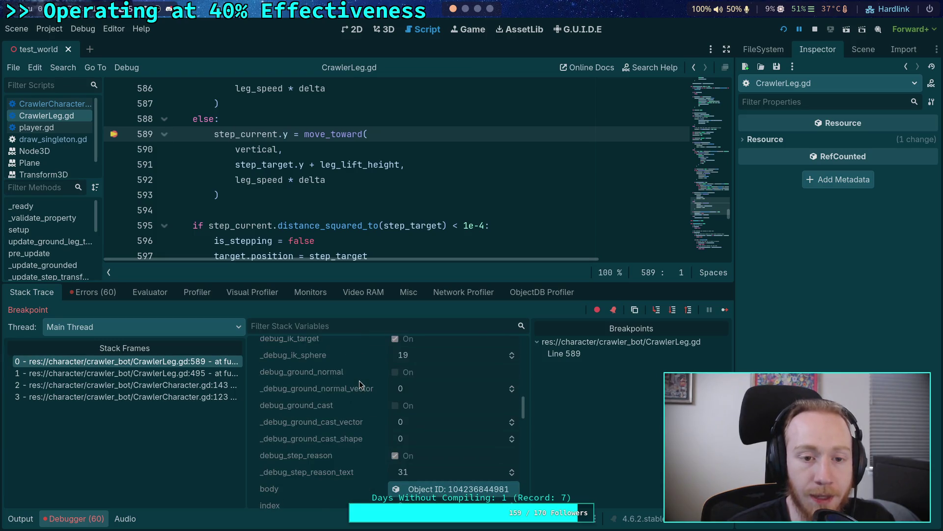
scroll(359, 380, up, 10)
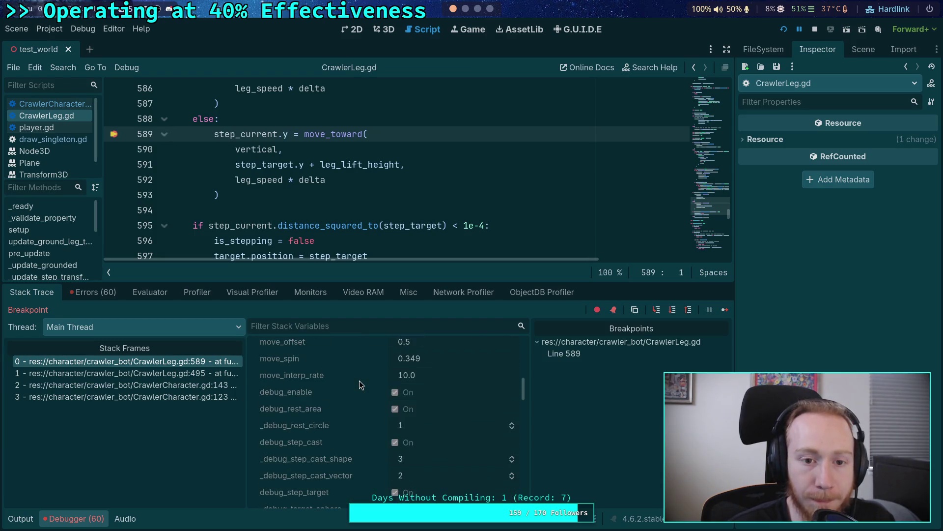
scroll(358, 380, up, 10)
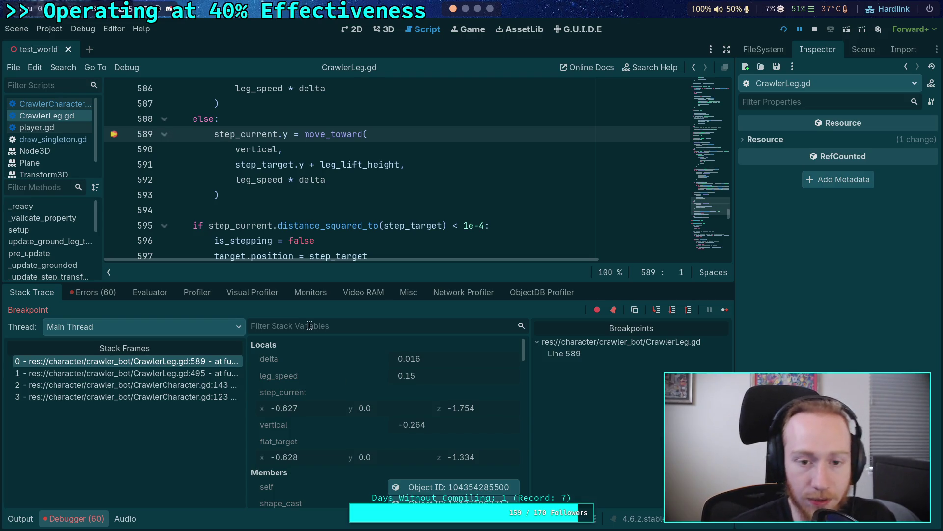
scroll(338, 173, up, 2)
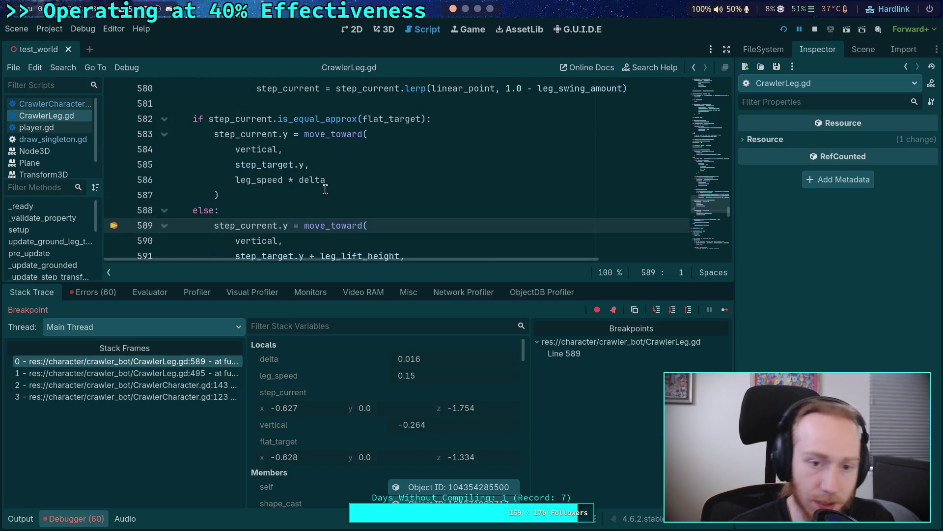
drag(329, 281, 330, 307)
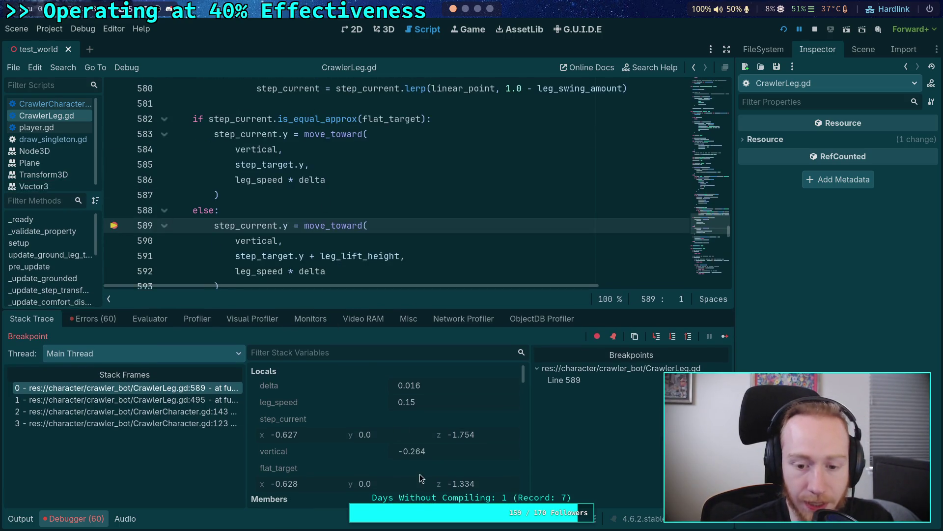
scroll(329, 224, down, 1)
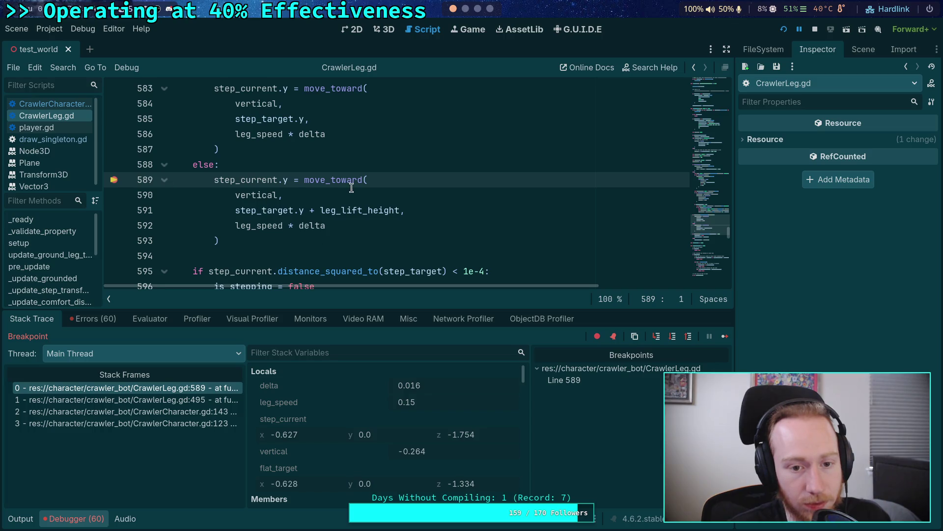
mouse_move(347, 186)
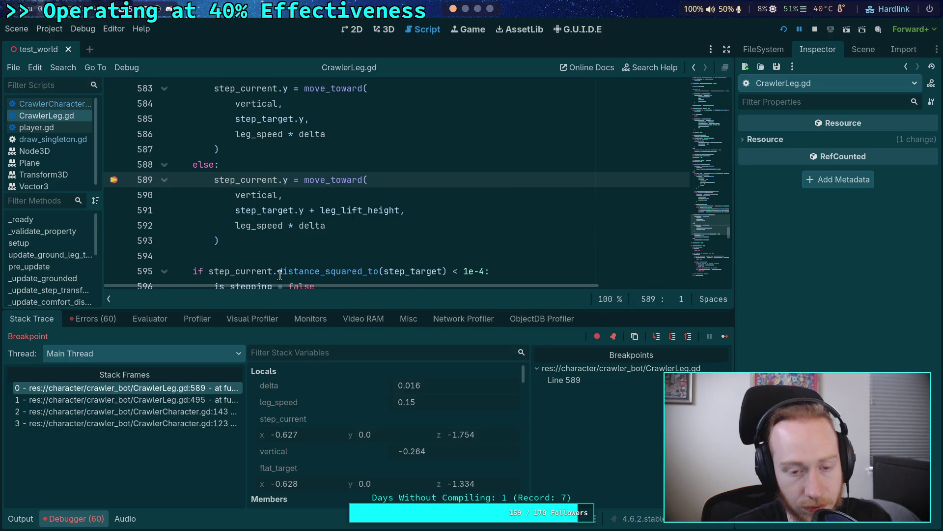
scroll(272, 252, up, 2)
scroll(272, 251, down, 2)
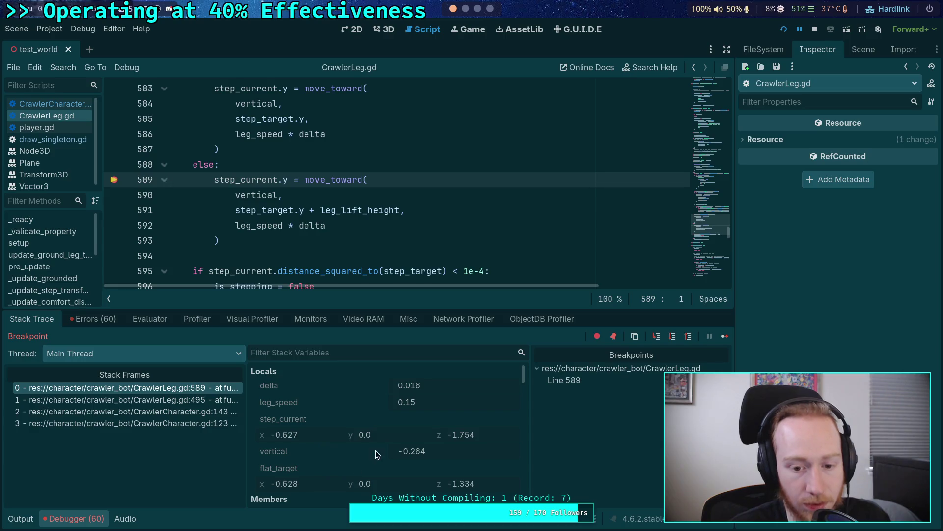
Step: Step from line 589 to 595, remove the line 589 breakpoint, and resume the game
click(675, 339)
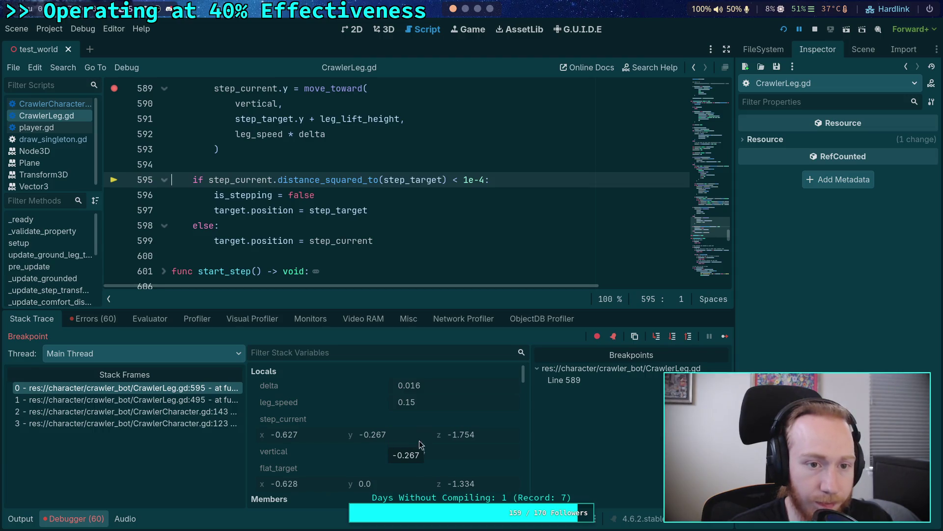
click(115, 89)
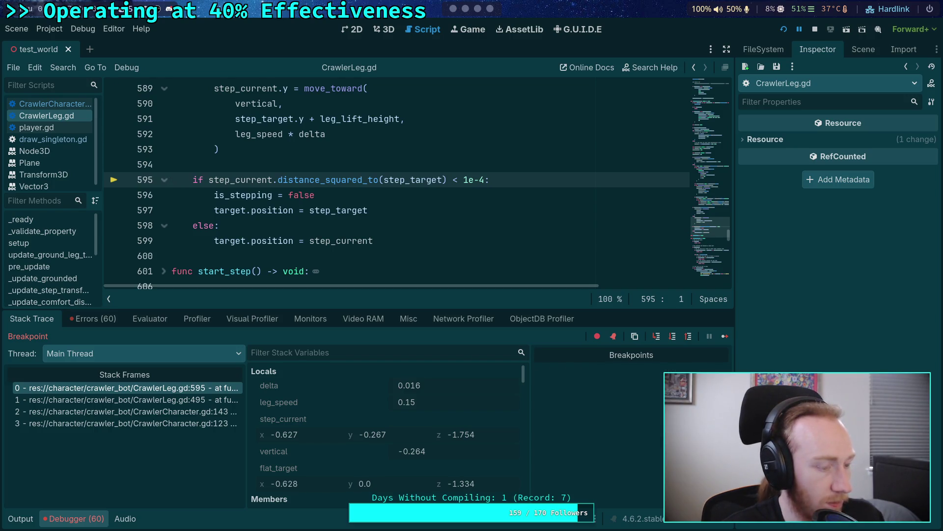
click(724, 338)
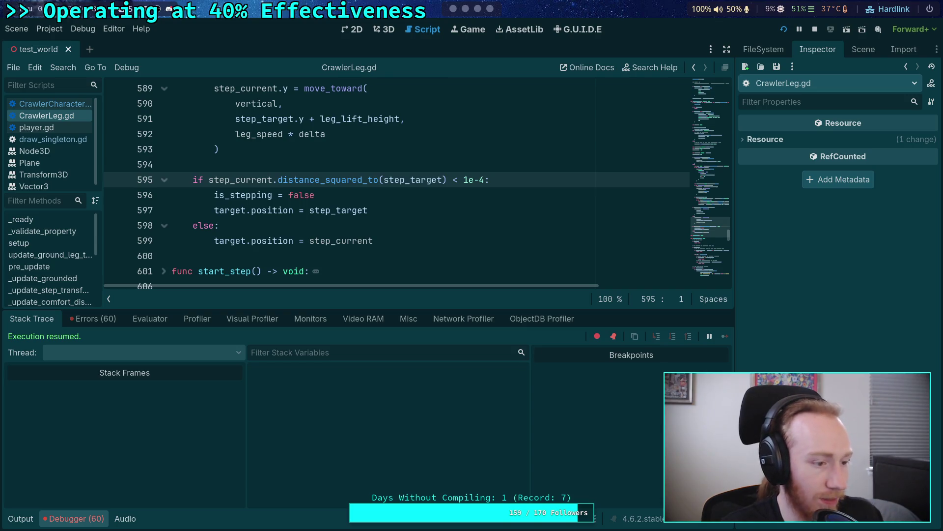
Step: Watch the crawler in the game window, stop the run with F8, and collapse the bottom panel
key(alt+Tab)
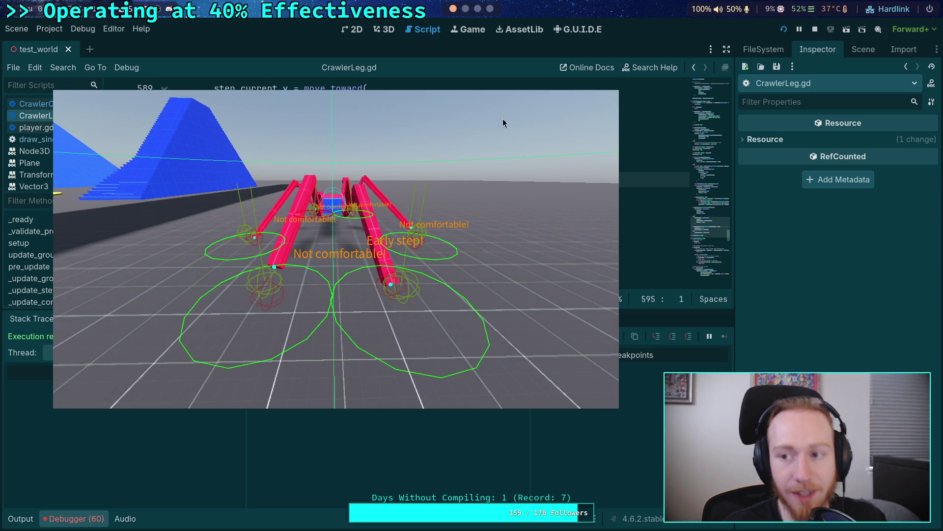
key(F8)
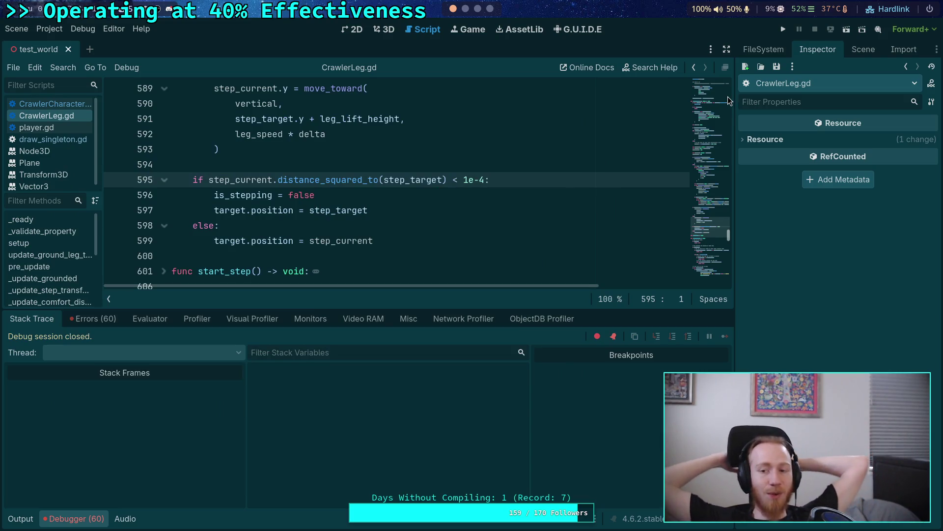
key(ctrl+j)
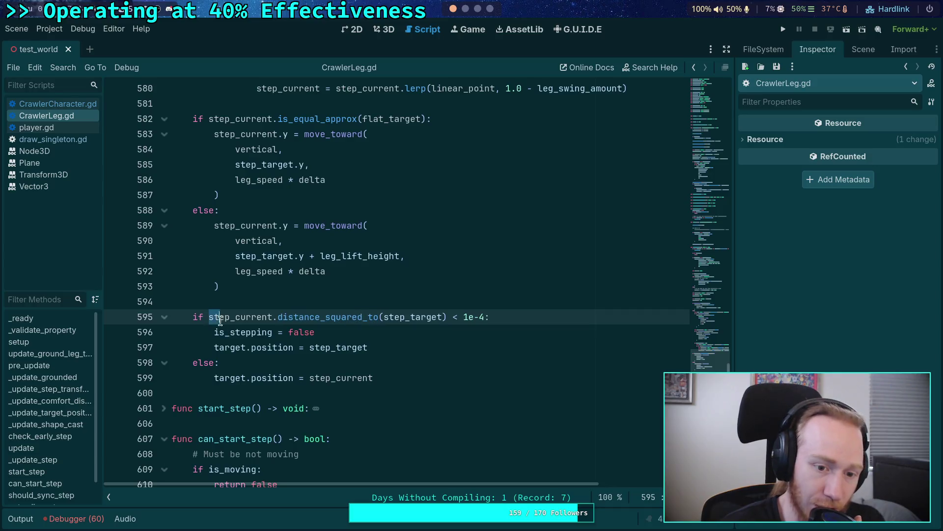
Step: Select the stepping-finished check on lines 595–596, then scroll back up to _update_step
drag(209, 317, 332, 338)
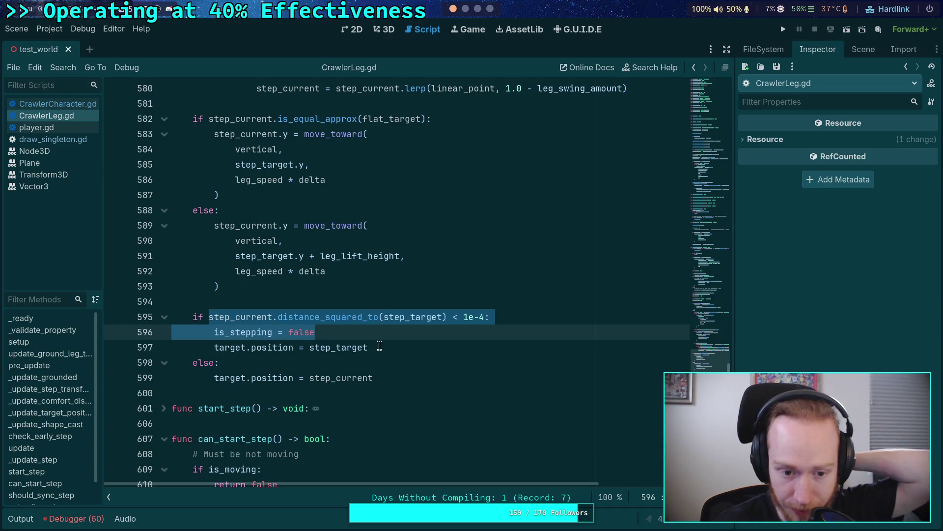
scroll(376, 346, down, 5)
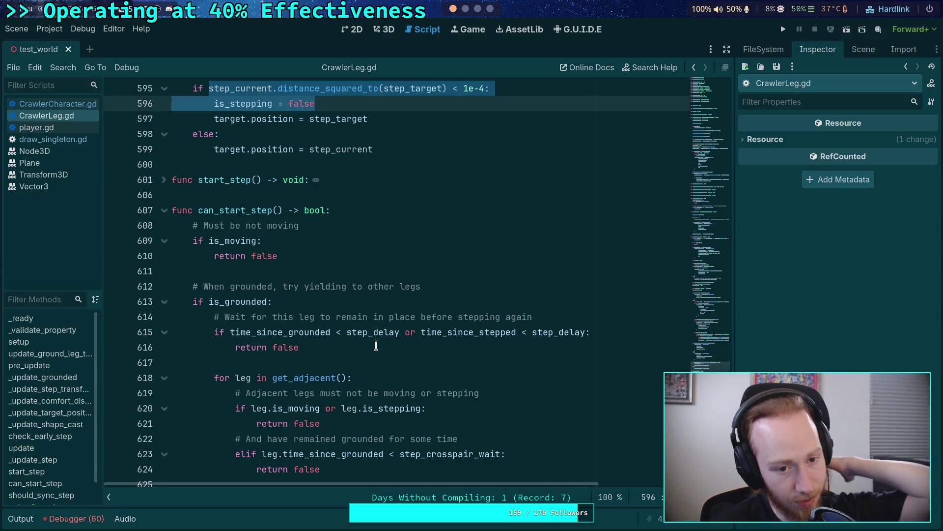
scroll(377, 346, up, 19)
scroll(376, 346, up, 9)
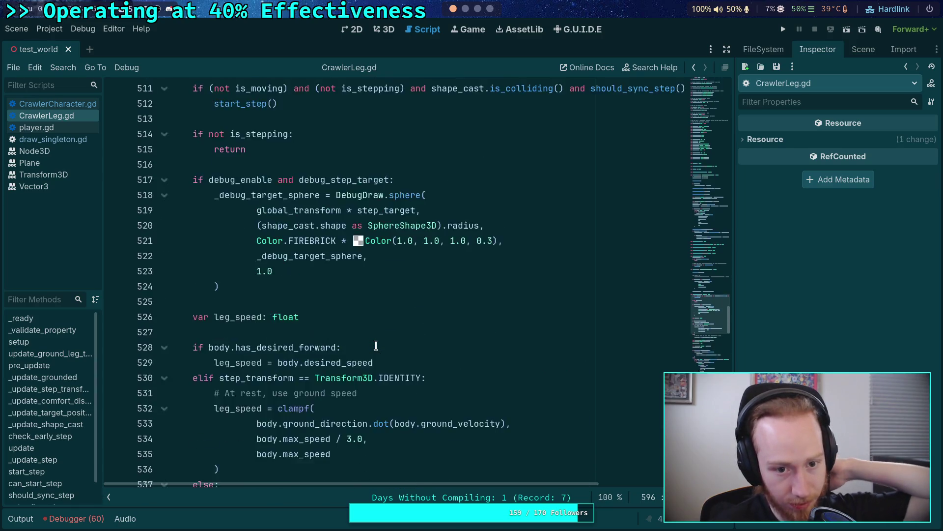
scroll(377, 346, up, 2)
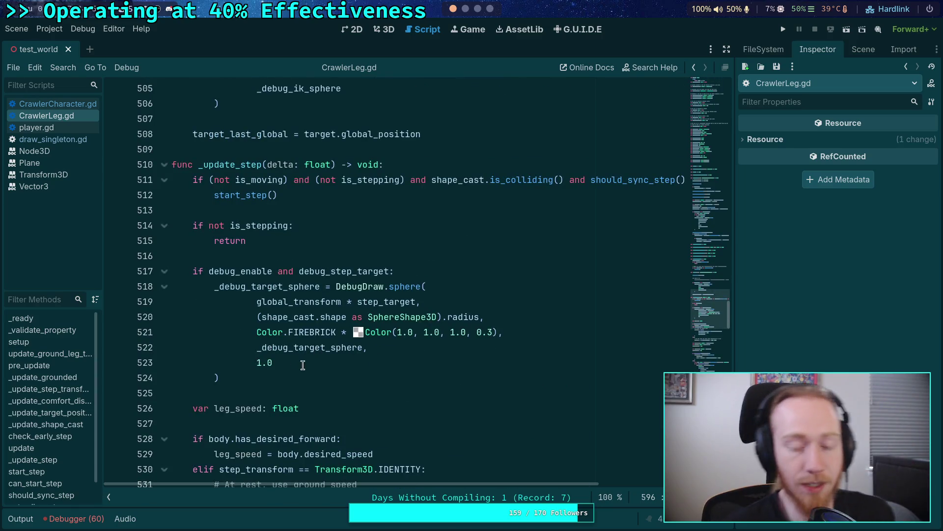
Step: Copy the DebugDraw.sphere target block and open a blank line after line 514
click(307, 225)
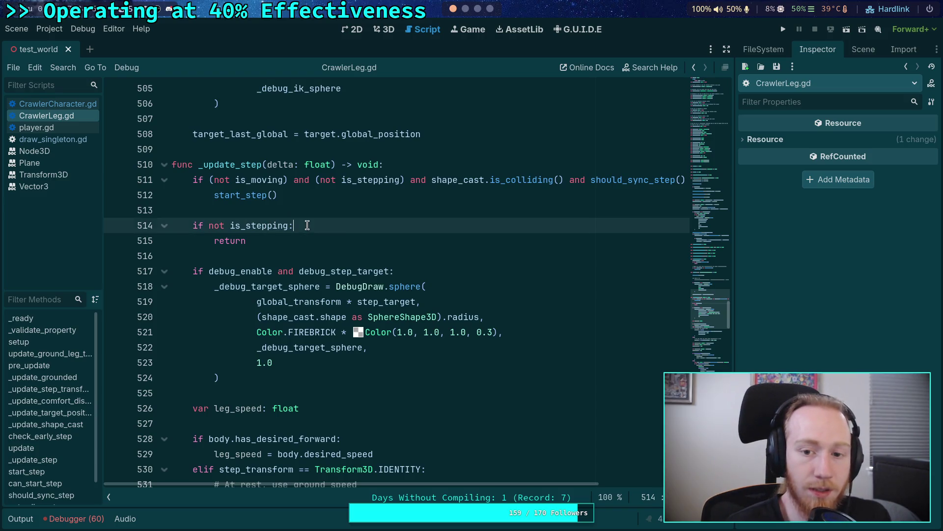
click(259, 362)
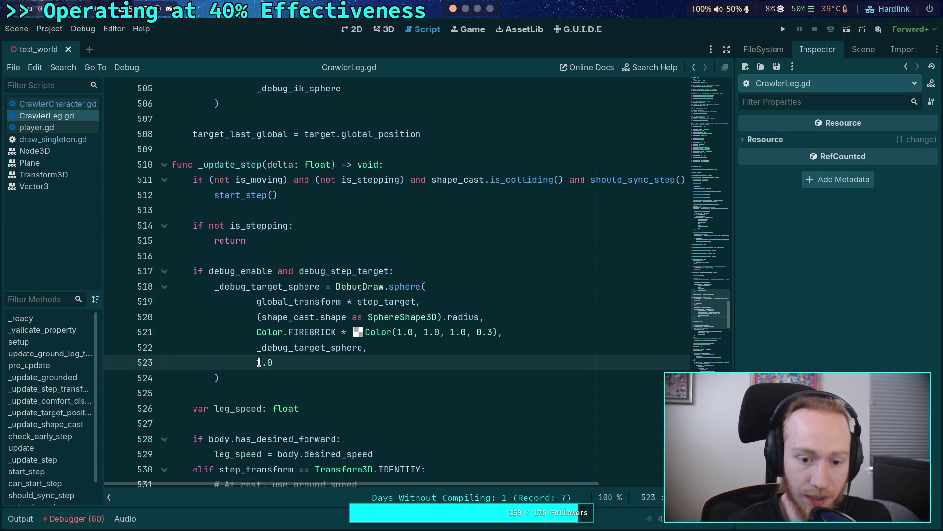
double_click(258, 363)
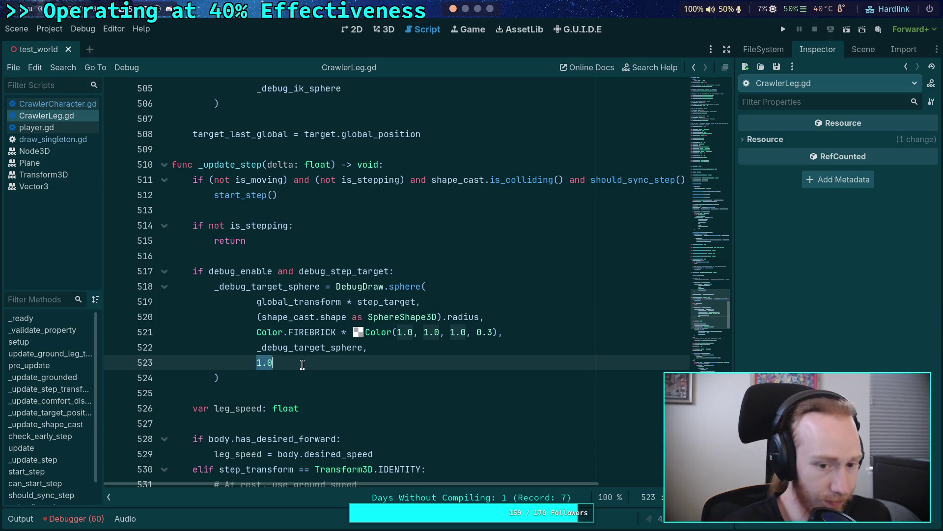
mouse_move(251, 377)
mouse_down()
mouse_move(255, 364)
mouse_move(215, 286)
mouse_up()
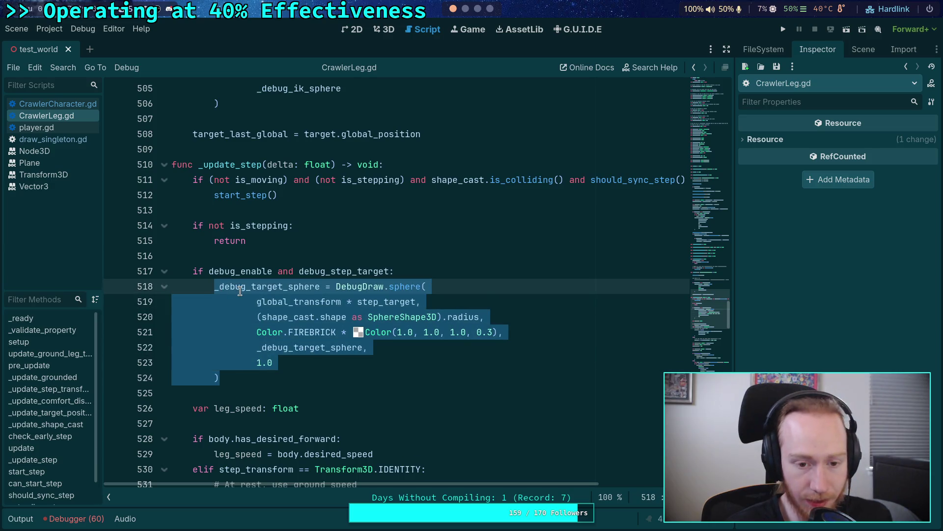
right_click(261, 296)
click(280, 347)
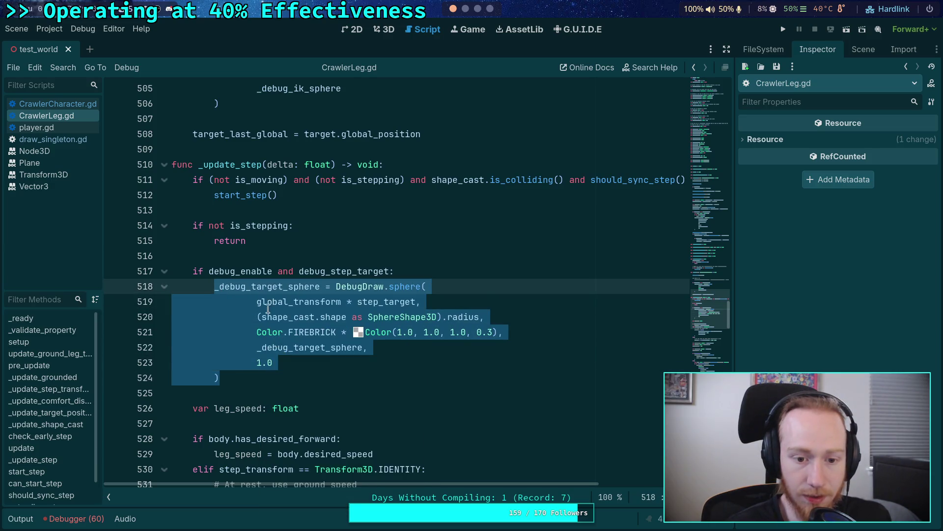
click(333, 226)
key(Return)
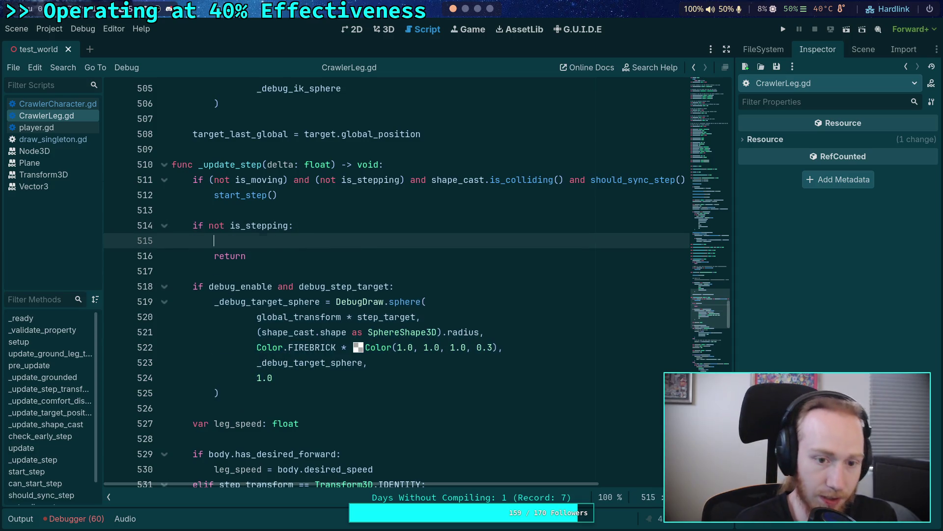
Step: Paste the sphere block and add an 'if debug_enable and debug_step_target:' line above it
key(ctrl+v)
click(327, 226)
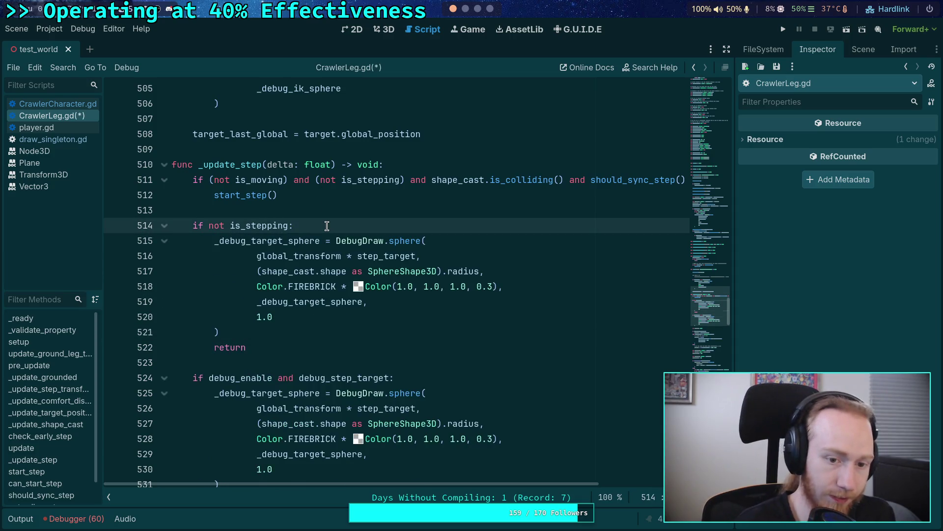
key(Return)
text(if debug_)
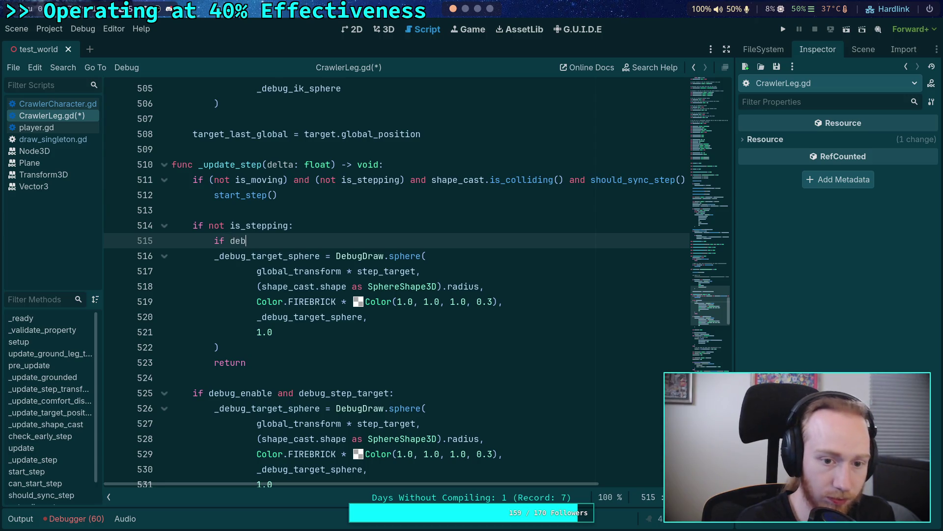
key(BackSpace)
text(nab)
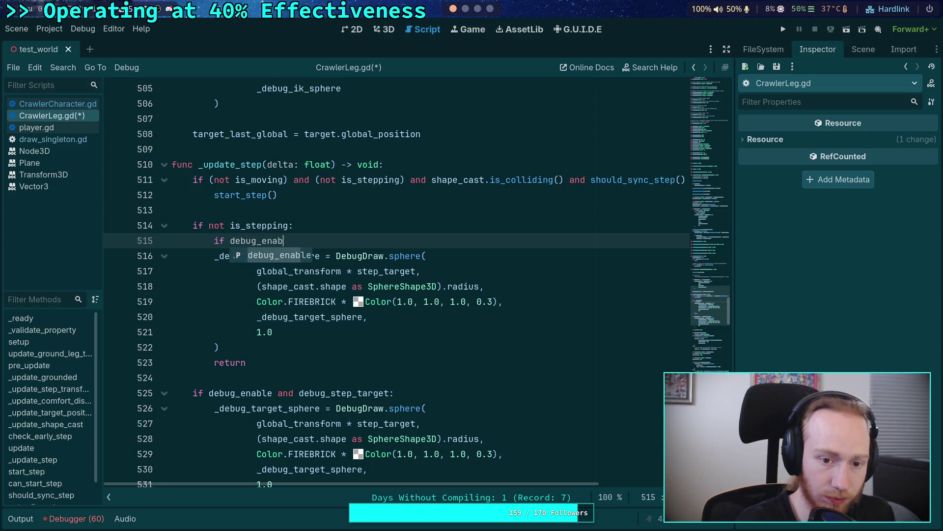
key(Return)
text(and d)
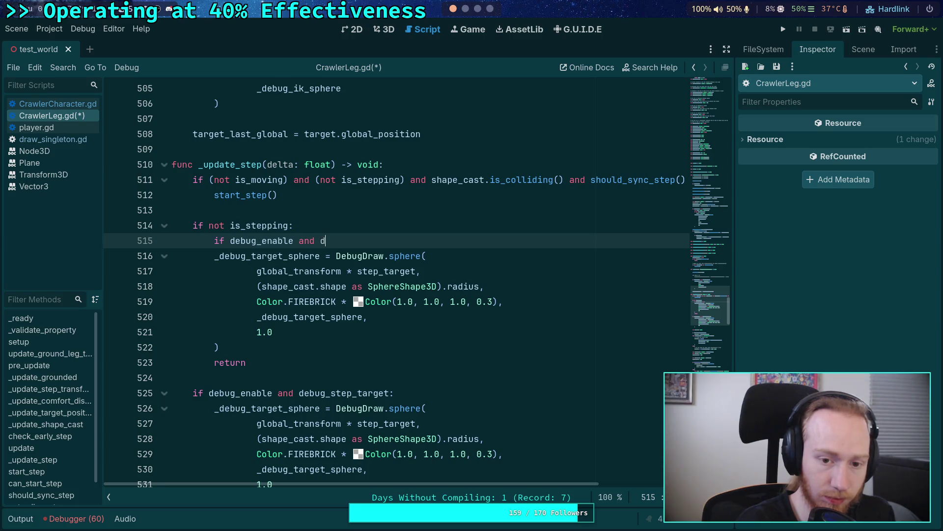
text(eb)
key(Down)
key(Down)
key(Down)
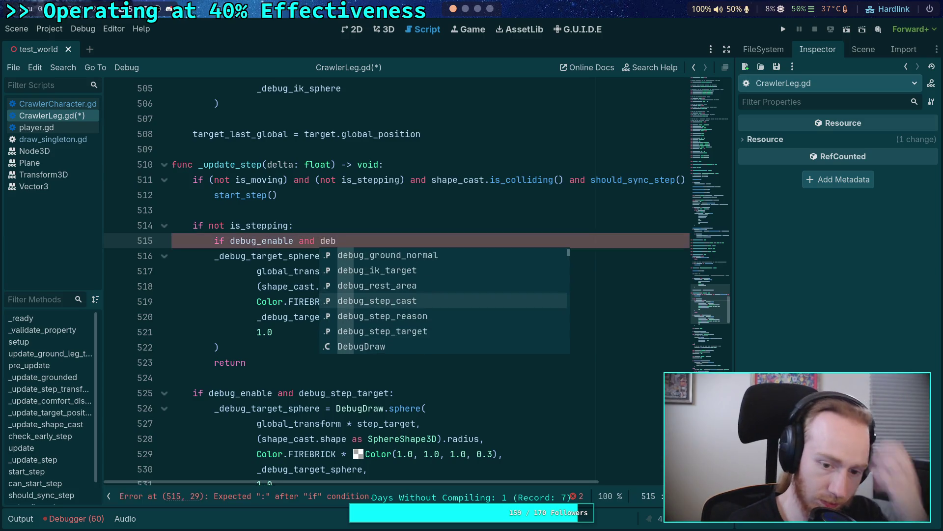
key(Down)
key(Return)
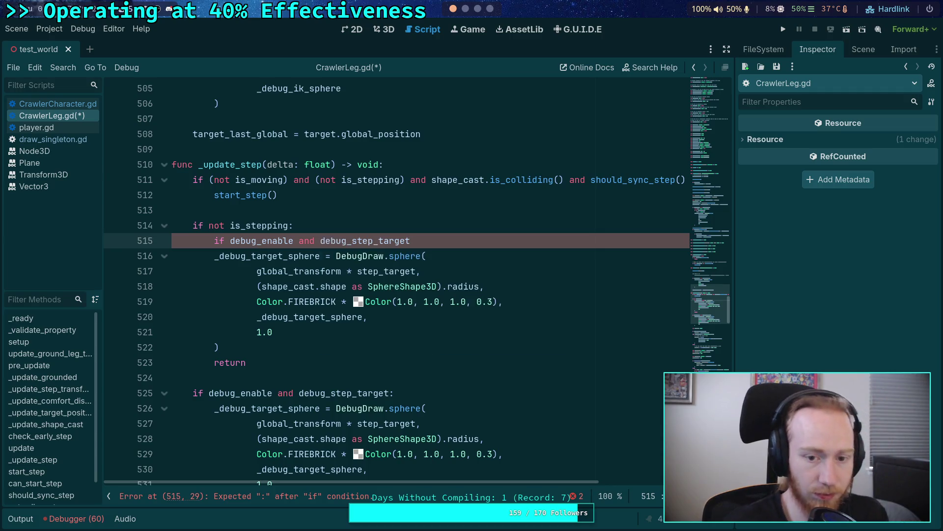
Step: Indent the block under the condition and set its duration to 0 and position to Vector3.ZERO
mouse_move(213, 260)
mouse_down()
mouse_move(228, 343)
mouse_move(285, 334)
mouse_up()
key(Tab)
click(308, 336)
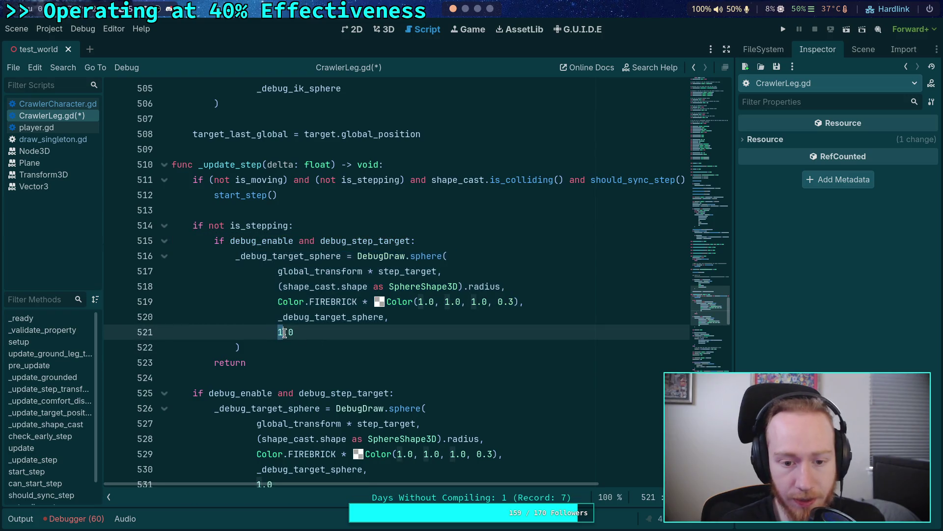
text(0)
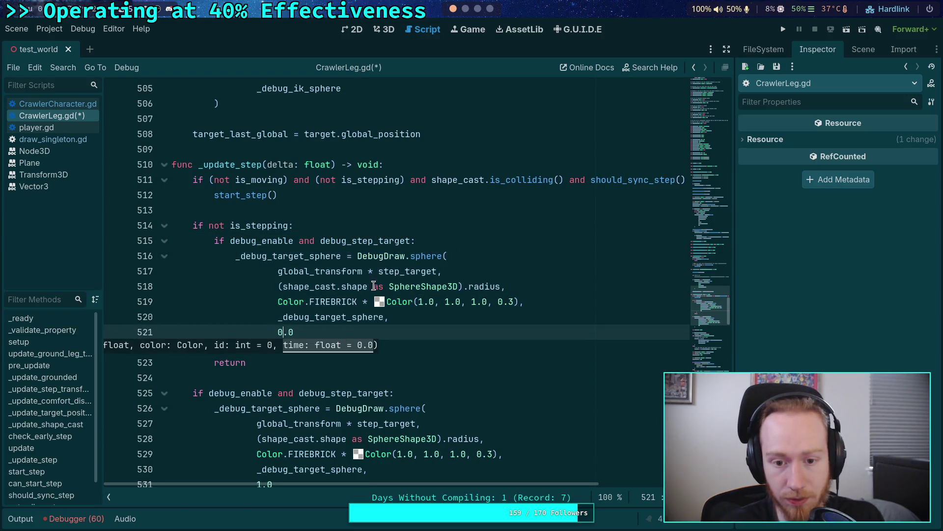
drag(437, 271, 278, 271)
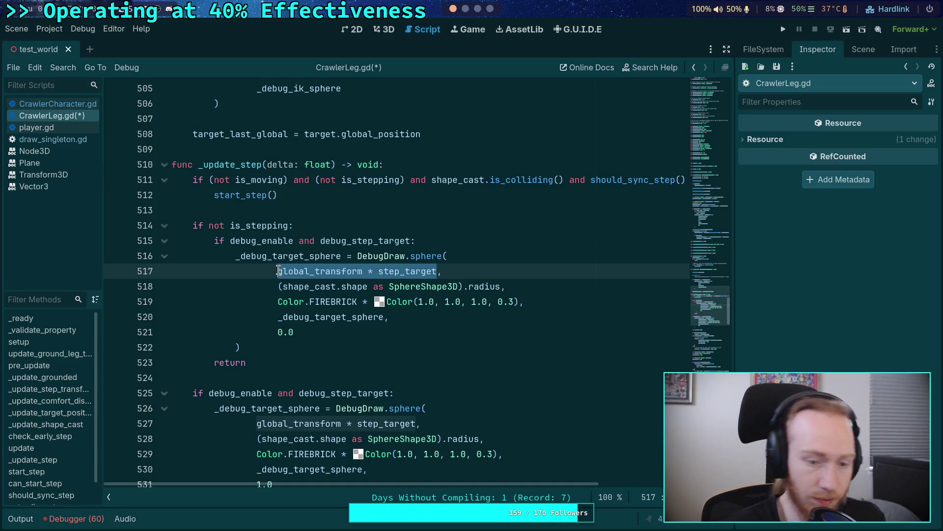
text(Vector3.ZE)
key(Return)
Step: Set the radius to 0.0 and colour to Color.TRANSPARENT, then save CrawlerLeg.gd
drag(279, 287, 501, 287)
text(0.0,)
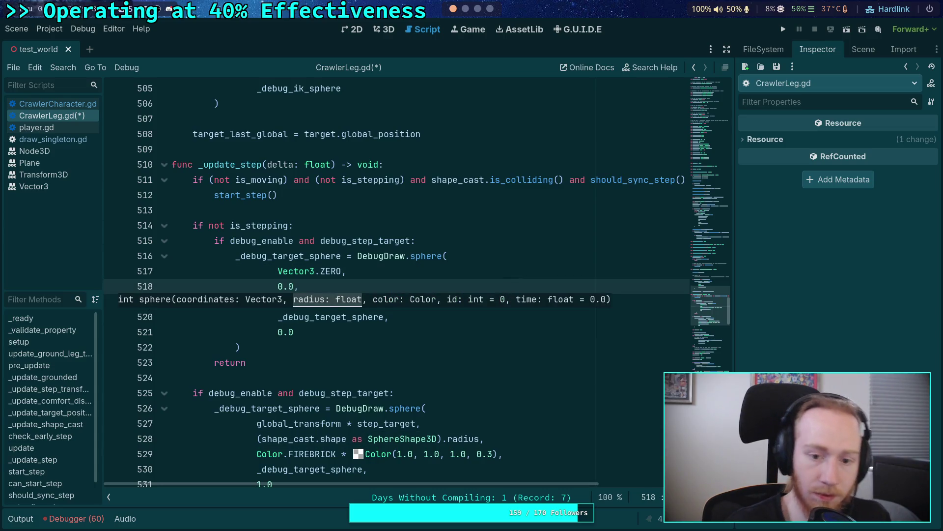
click(502, 259)
drag(278, 301, 519, 302)
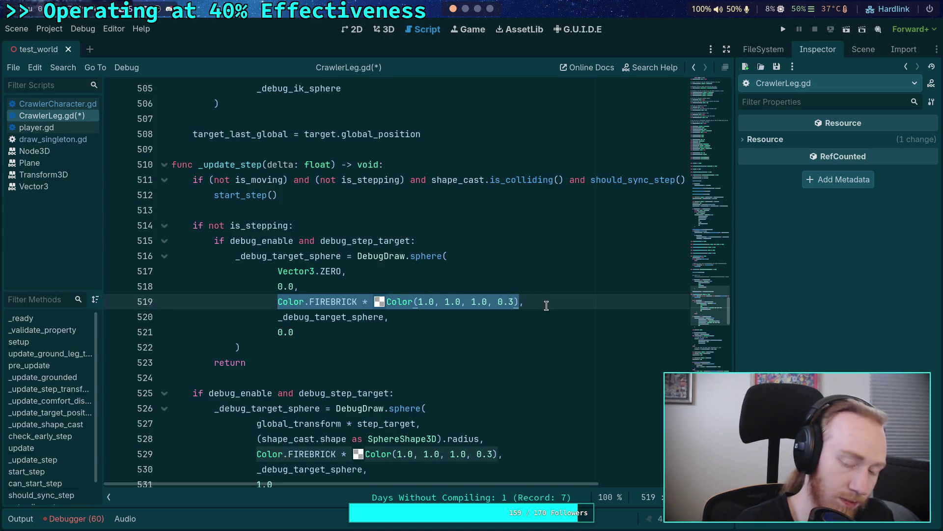
text(Color)
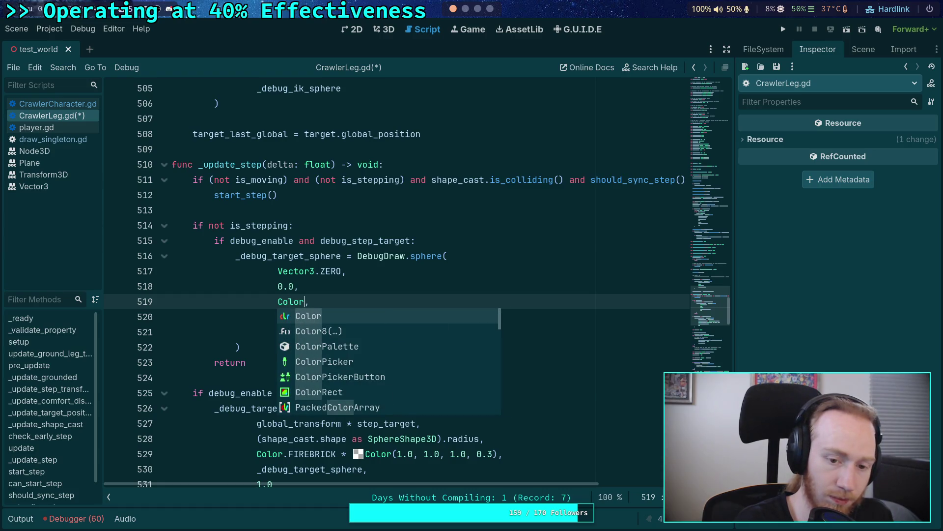
text(.)
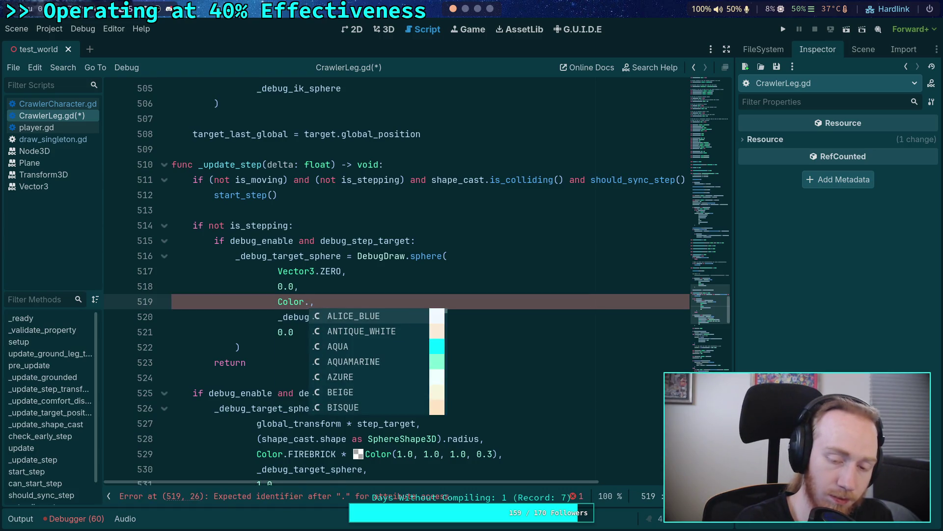
text(TR)
key(Return)
click(480, 348)
scroll(480, 349, down, 1)
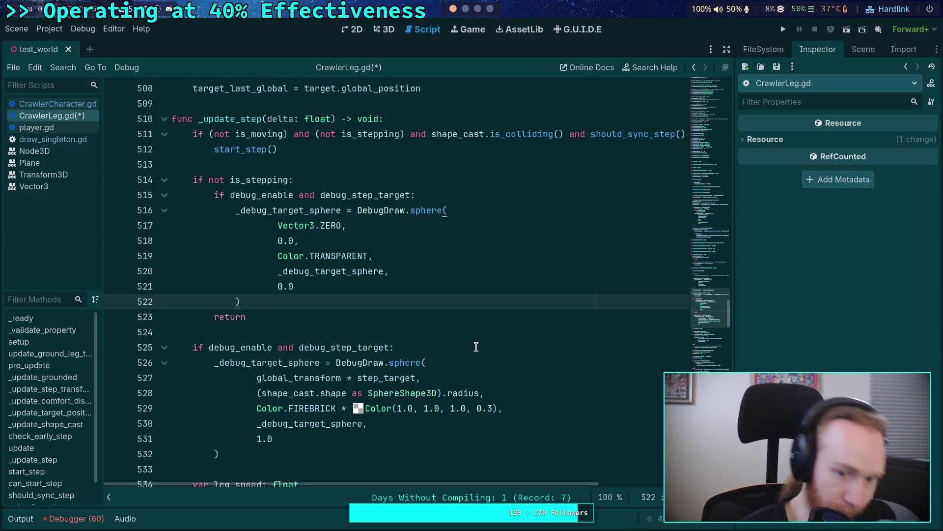
click(476, 347)
key(ctrl+s)
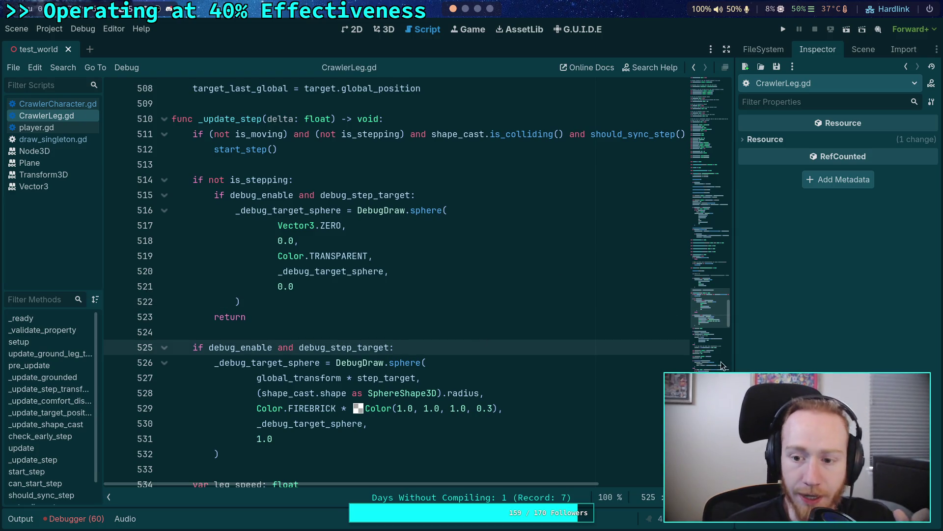
Step: Jump to the debug flags at debug_step_target = true, run the project fullscreen, then stop it
click(710, 164)
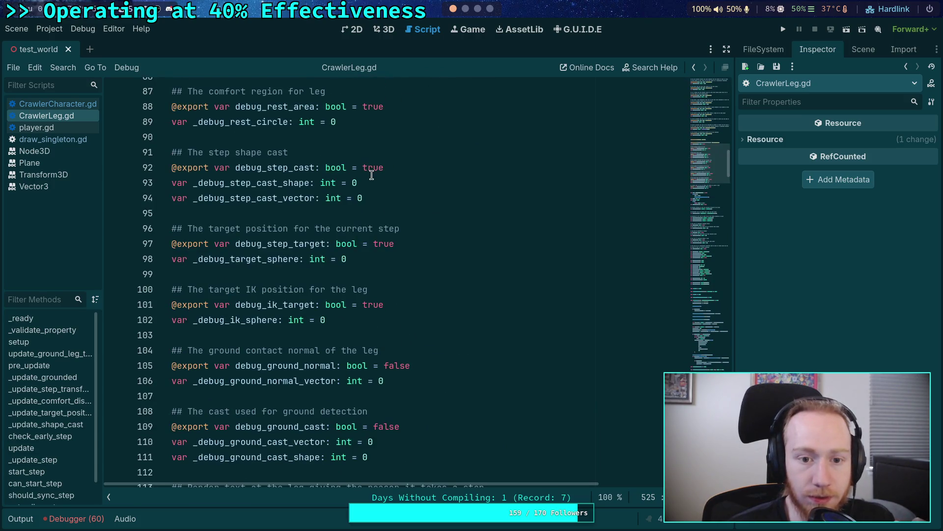
double_click(384, 244)
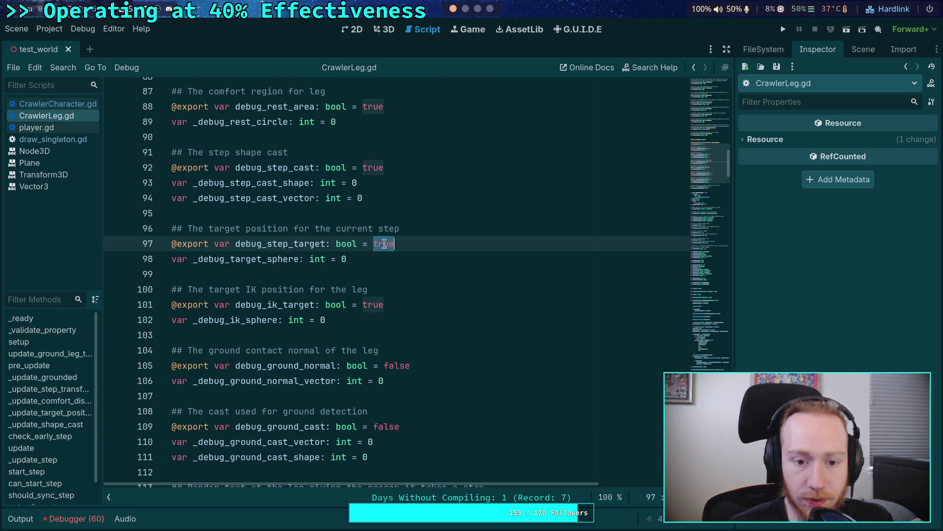
click(783, 29)
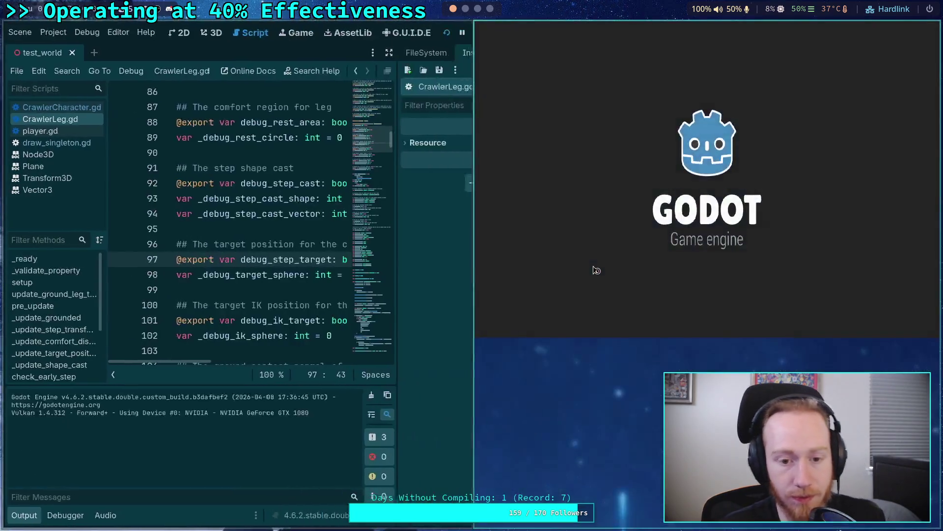
key(super+f)
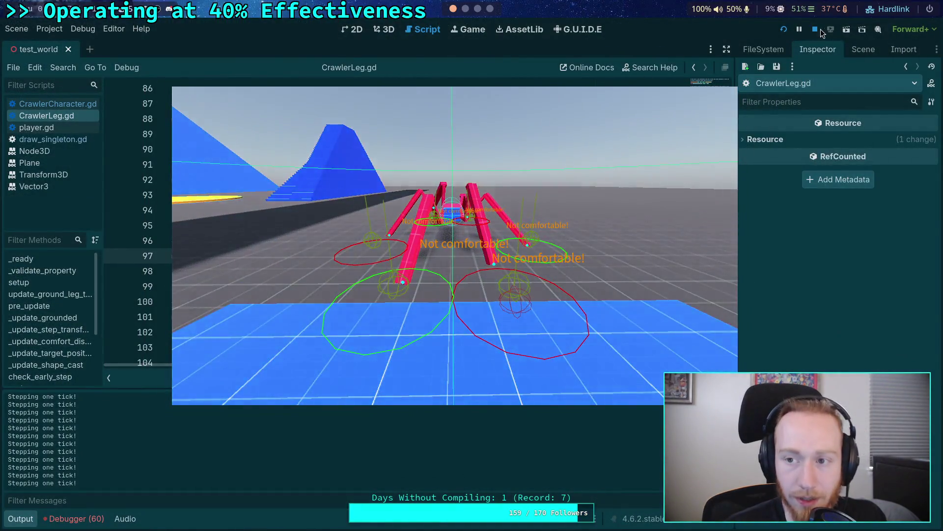
click(816, 28)
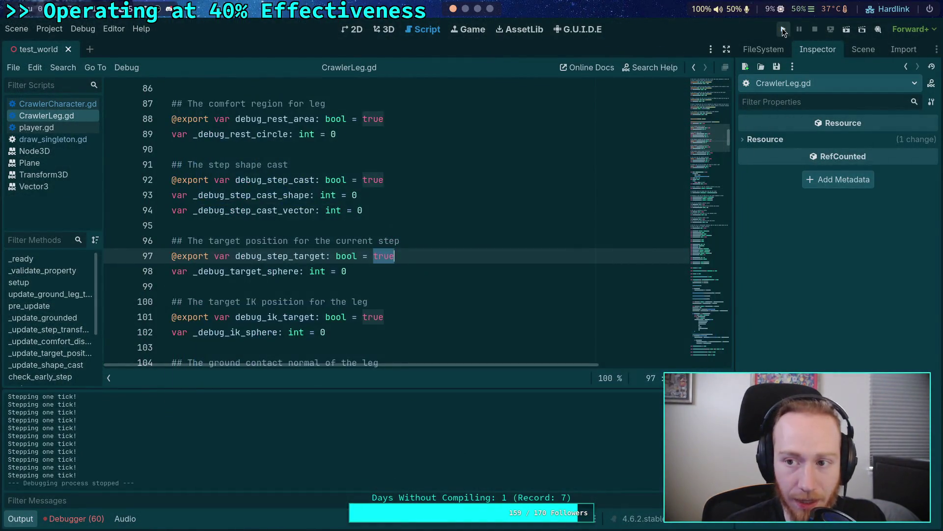
click(783, 29)
key(super+f)
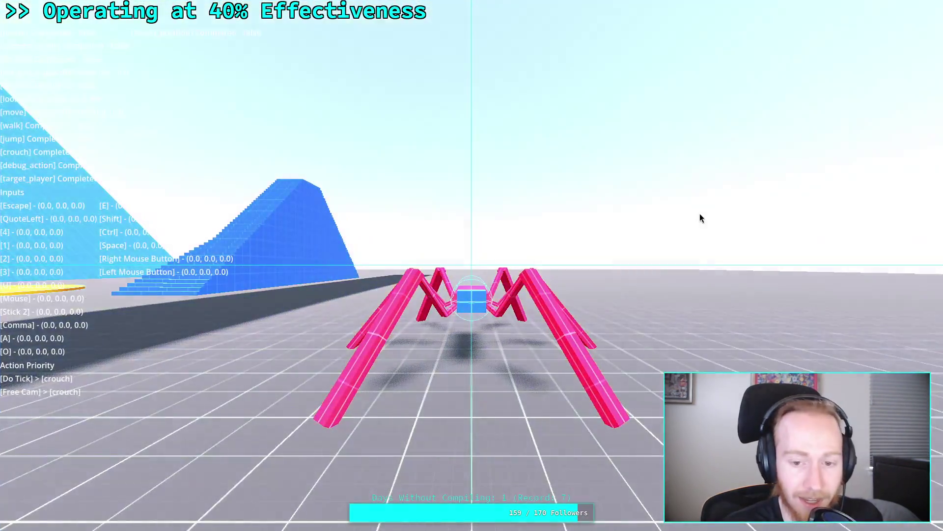
click(701, 218)
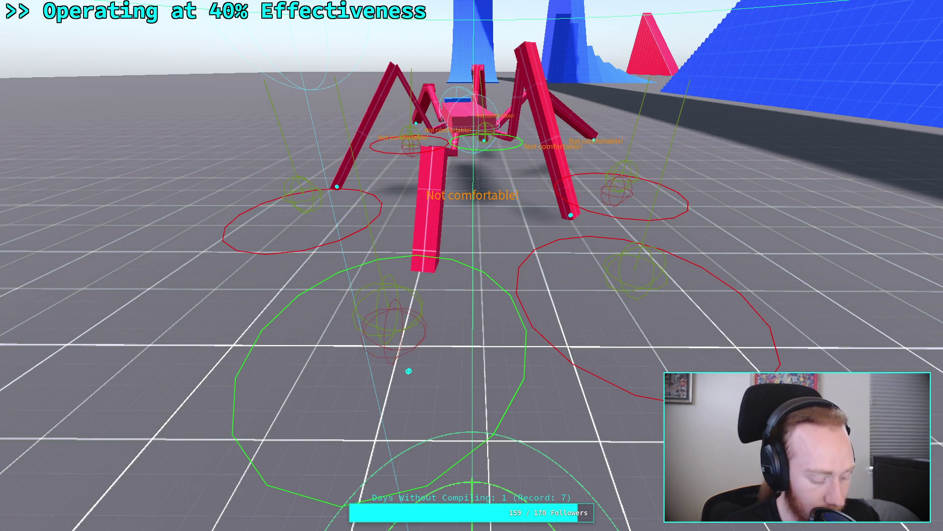
key(F8)
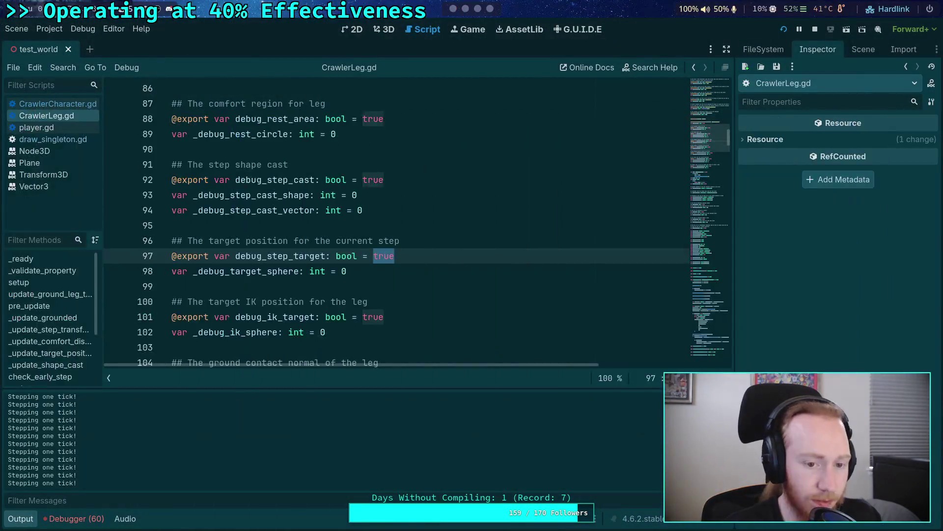
Step: Collapse the output panel and scroll down through CrawlerLeg.gd to around line 654
scroll(451, 231, down, 5)
scroll(451, 231, down, 10)
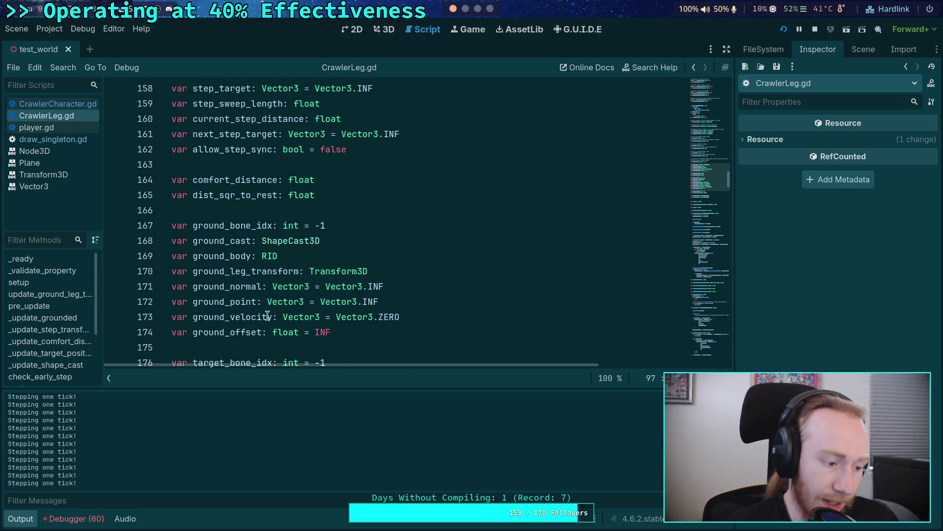
scroll(420, 283, down, 15)
scroll(420, 283, down, 15)
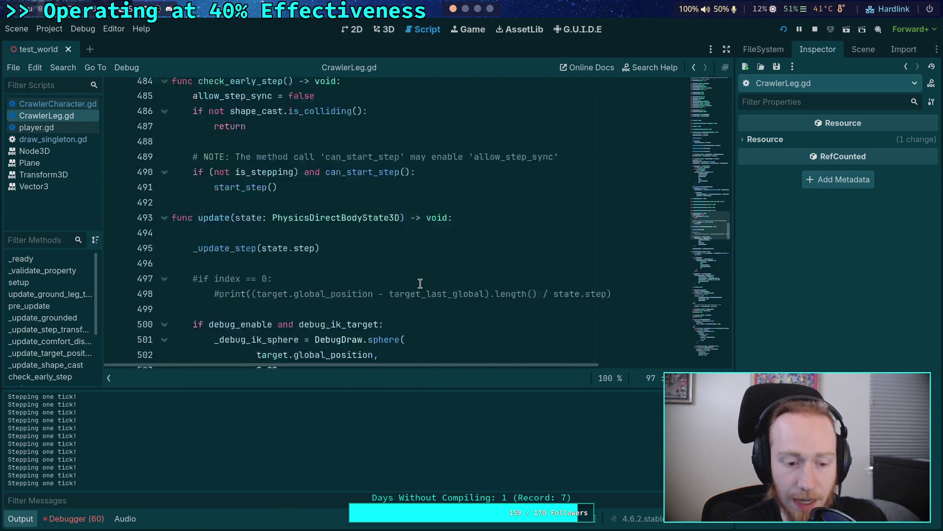
click(20, 519)
scroll(357, 356, down, 5)
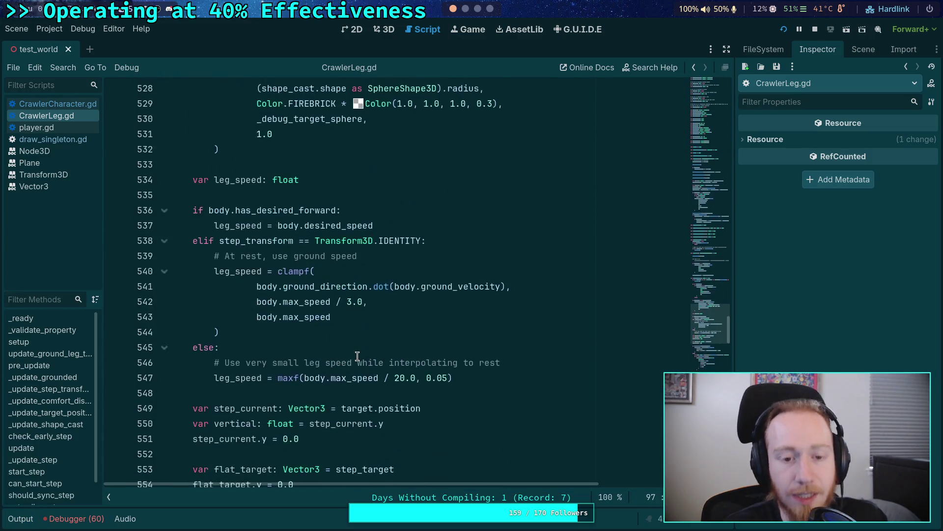
scroll(287, 218, up, 5)
scroll(288, 218, down, 6)
scroll(287, 218, down, 5)
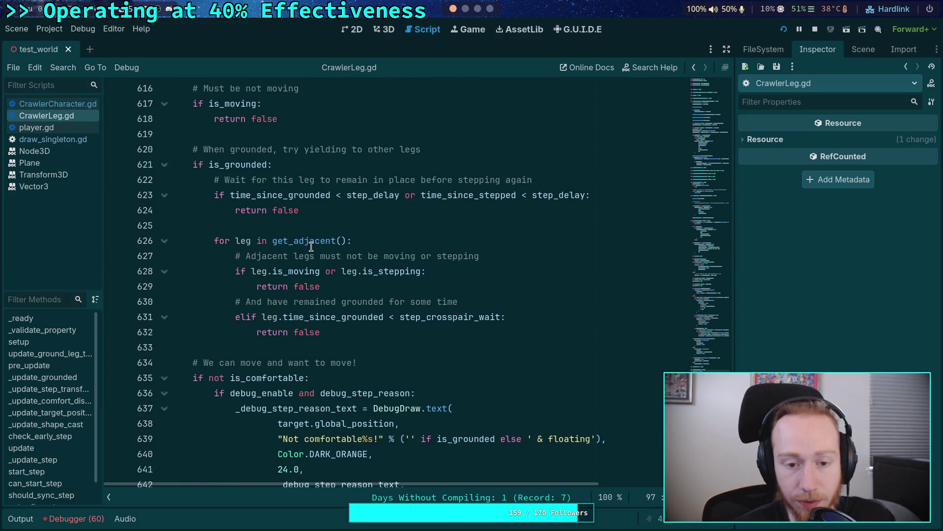
scroll(311, 247, down, 3)
click(291, 302)
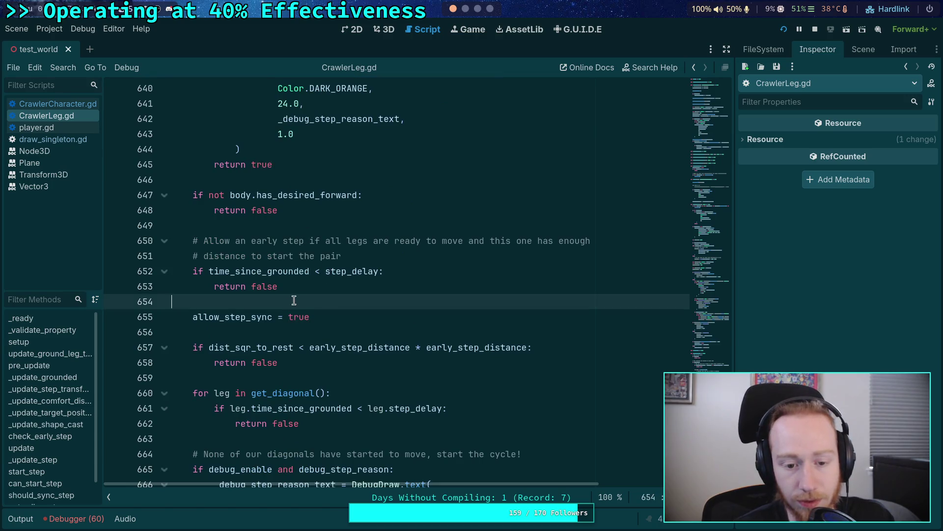
Step: Fold should_sync_step and can_start_step, then set a breakpoint on line 590
scroll(290, 302, down, 2)
scroll(317, 287, down, 3)
scroll(317, 287, up, 6)
click(164, 348)
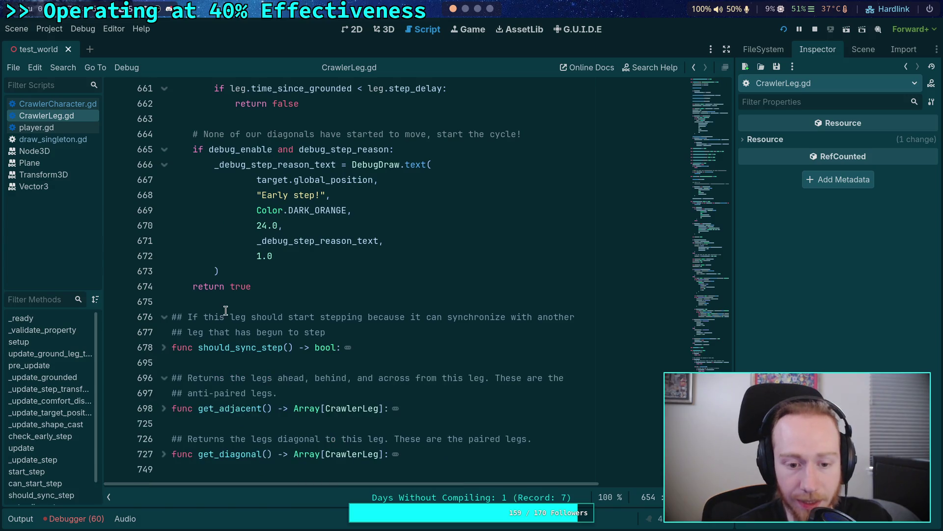
scroll(201, 334, up, 20)
scroll(202, 334, down, 2)
click(164, 211)
scroll(320, 292, up, 9)
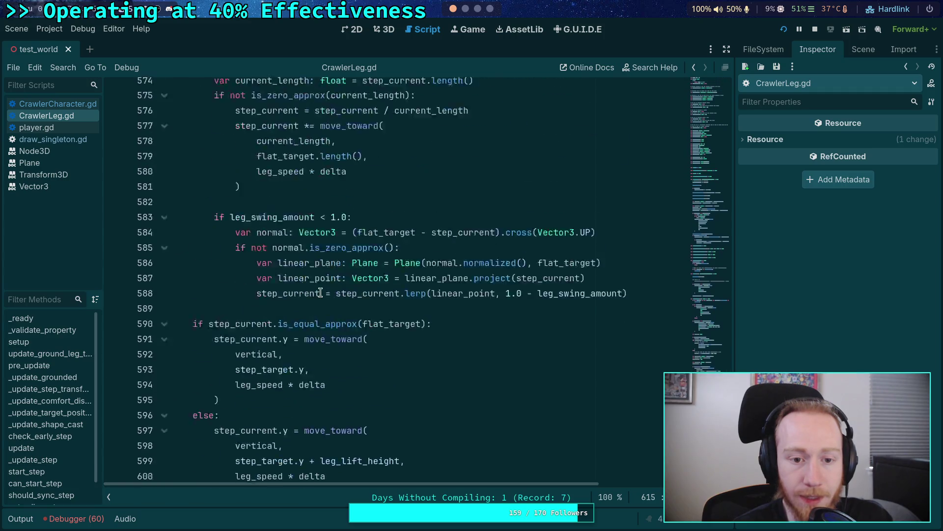
scroll(321, 292, down, 2)
click(114, 210)
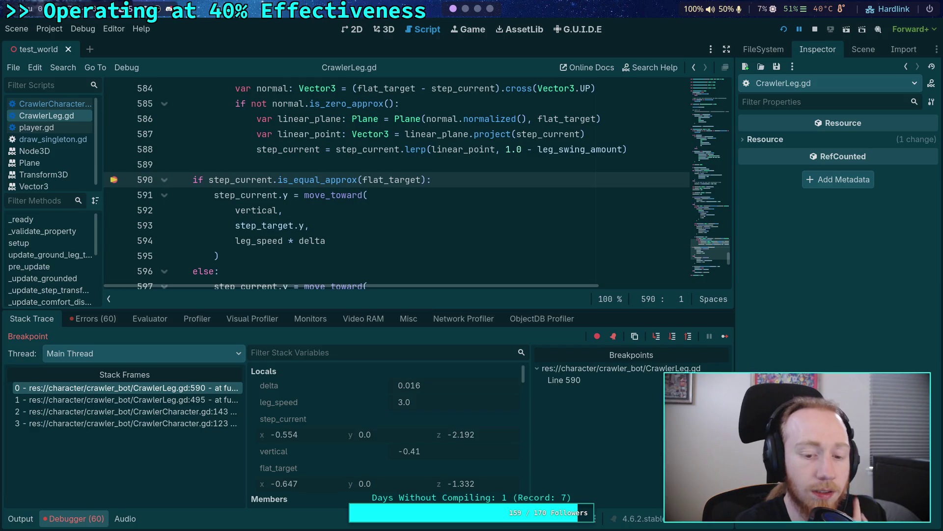
Step: Scroll through the Stack Variables locals and members to read step_current, flat_target and vertical values
scroll(281, 411, down, 3)
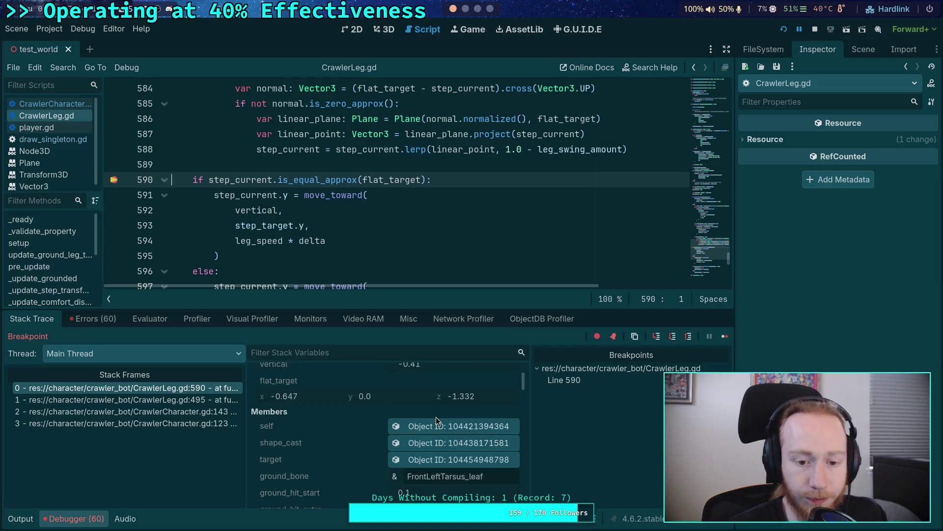
scroll(344, 404, down, 8)
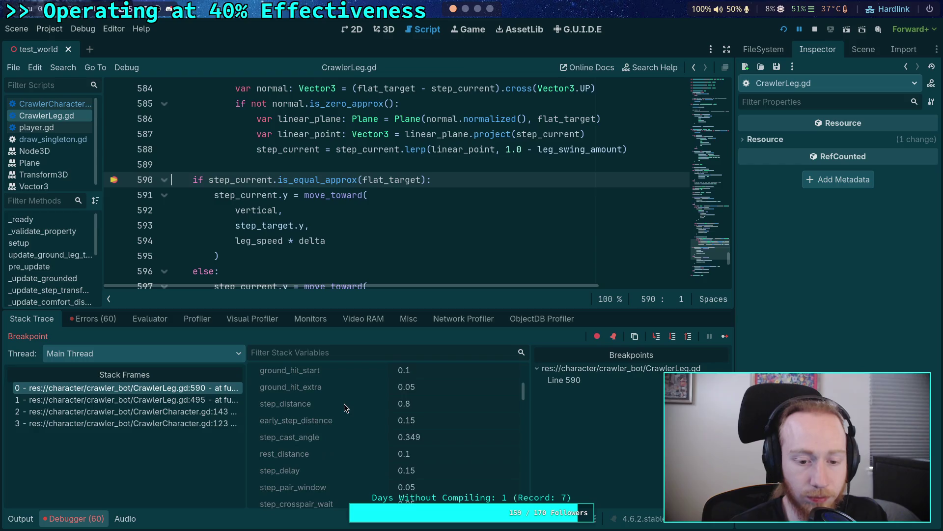
scroll(344, 403, down, 10)
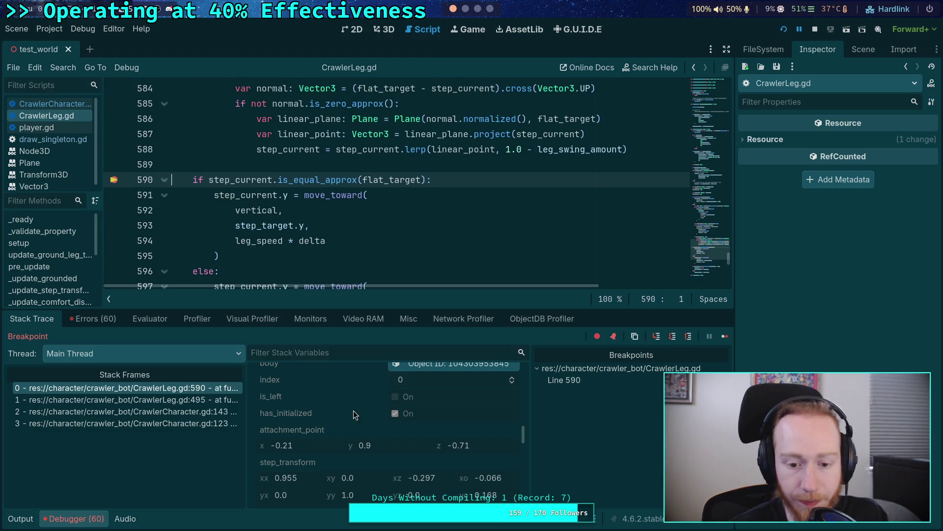
scroll(353, 411, up, 12)
scroll(353, 411, up, 5)
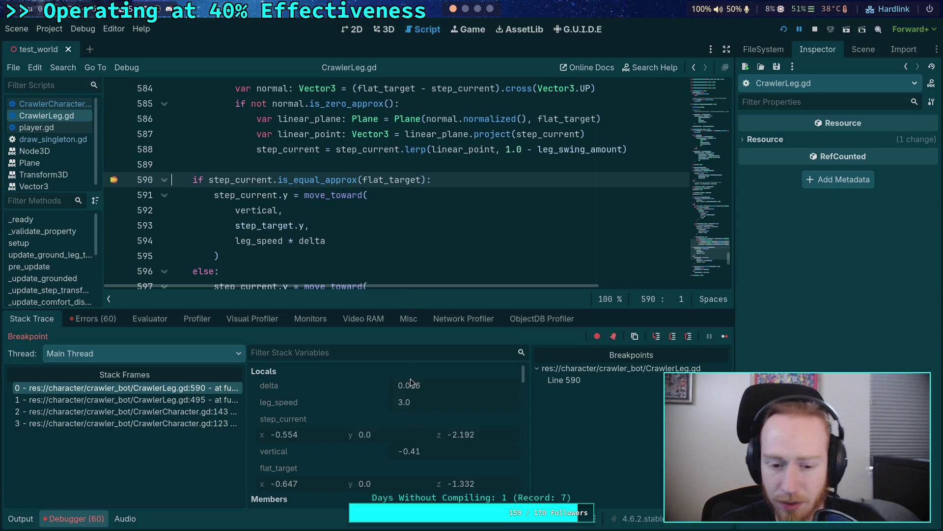
scroll(412, 436, down, 2)
scroll(413, 437, up, 2)
scroll(412, 436, down, 10)
scroll(366, 432, down, 5)
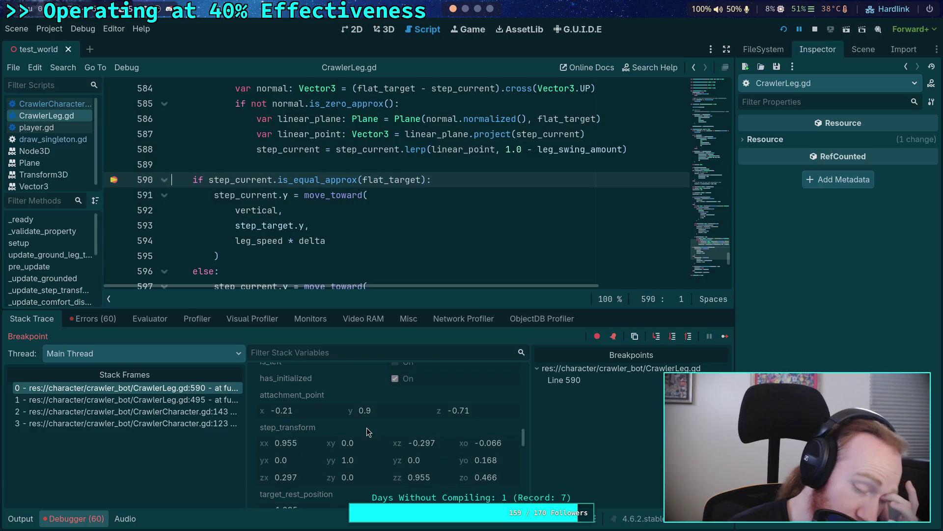
scroll(367, 428, down, 3)
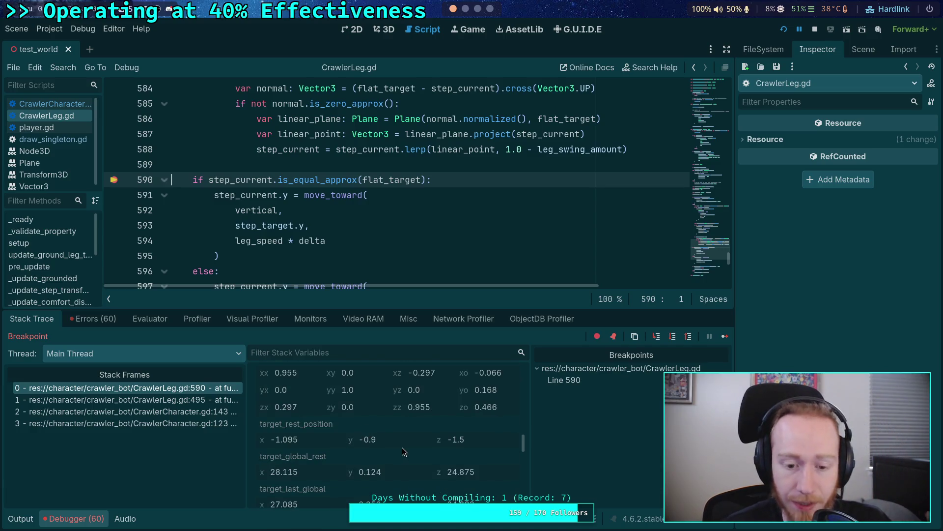
scroll(402, 447, up, 3)
scroll(402, 447, down, 5)
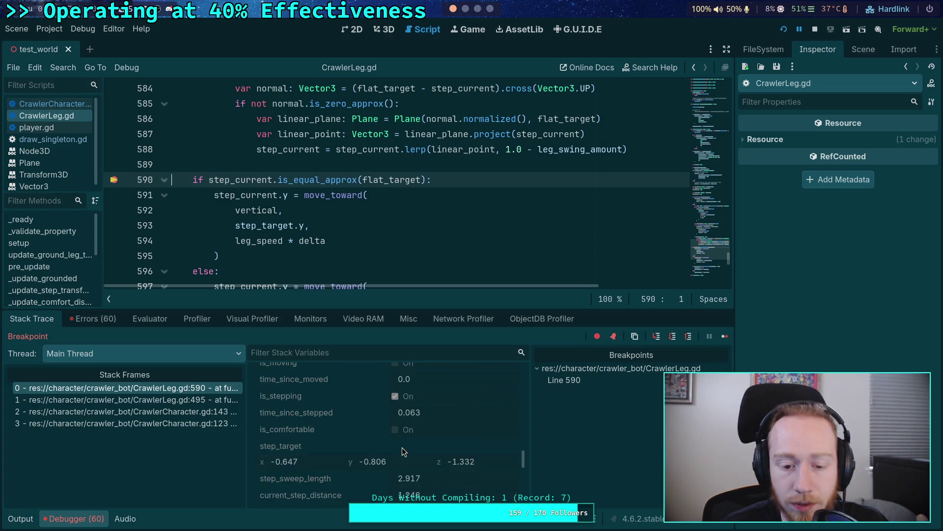
scroll(402, 447, down, 2)
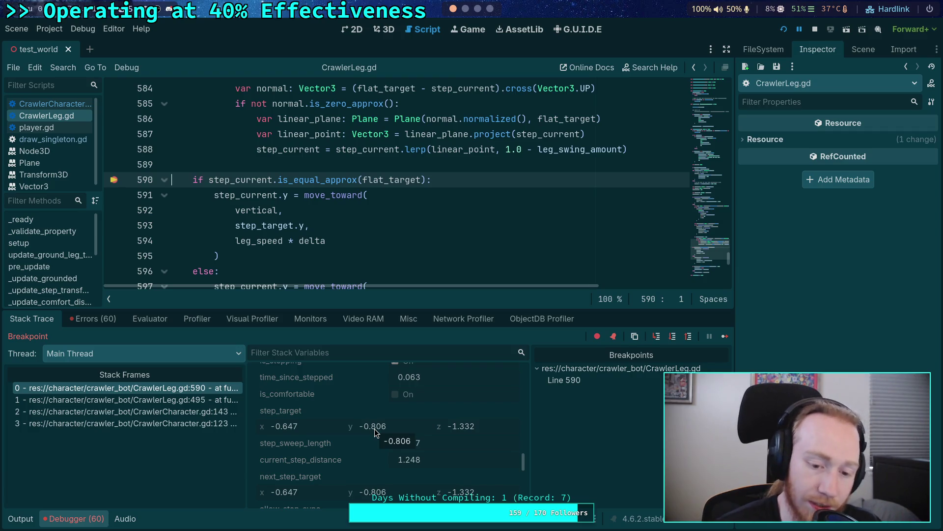
scroll(374, 428, up, 3)
scroll(375, 432, up, 10)
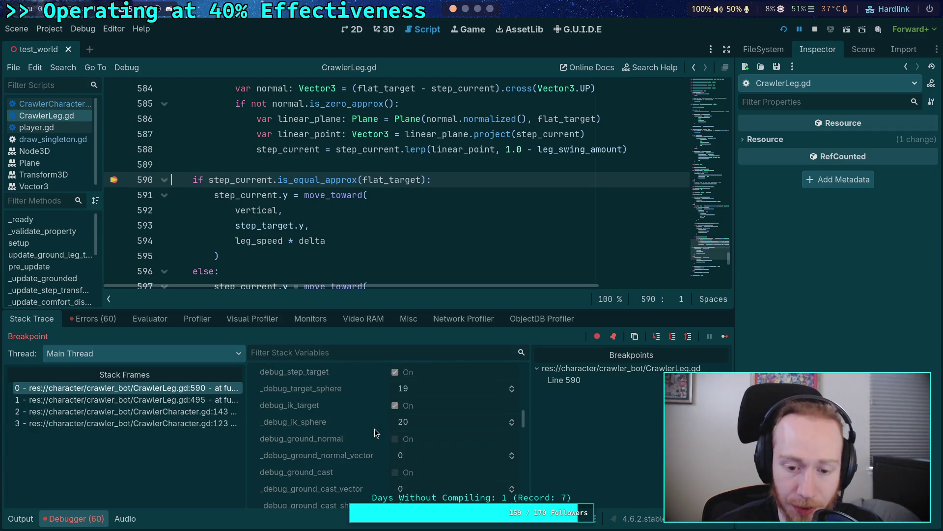
scroll(375, 429, up, 10)
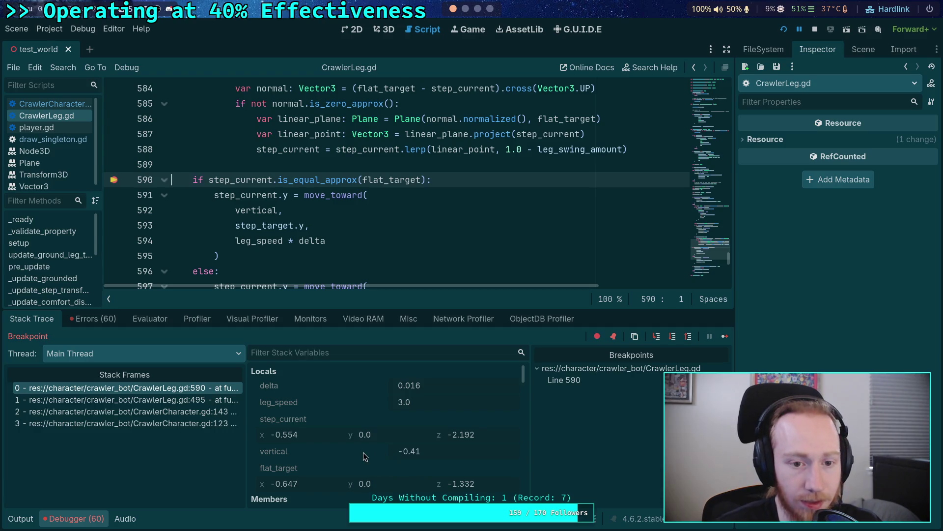
scroll(357, 223, up, 1)
scroll(356, 223, up, 10)
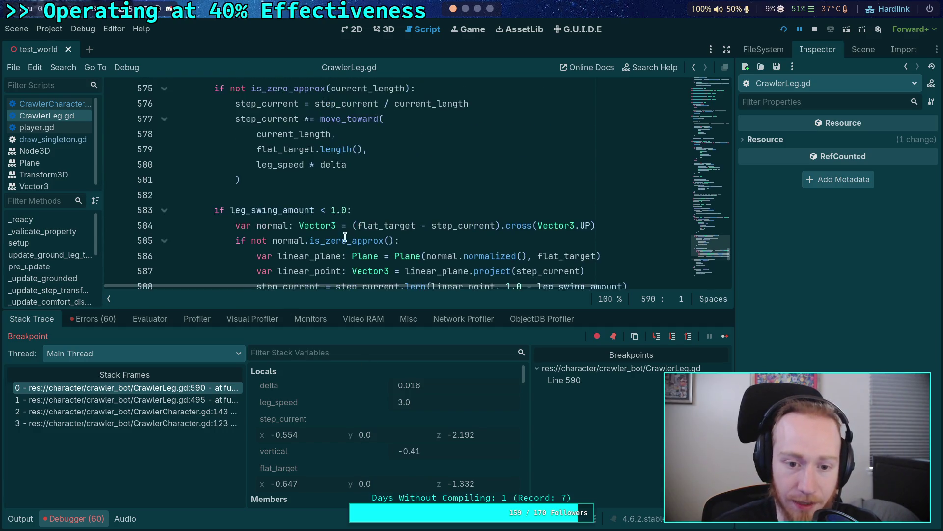
scroll(345, 238, up, 2)
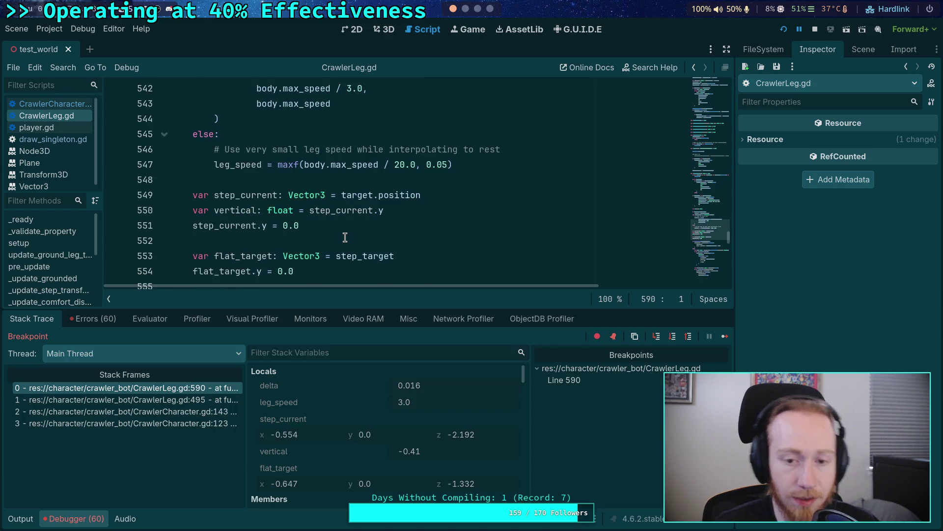
scroll(345, 237, up, 13)
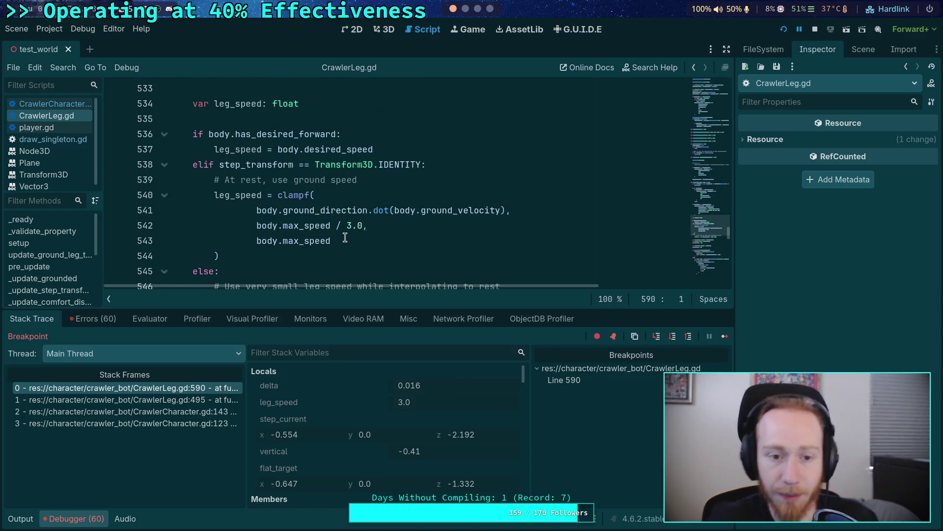
scroll(344, 247, up, 2)
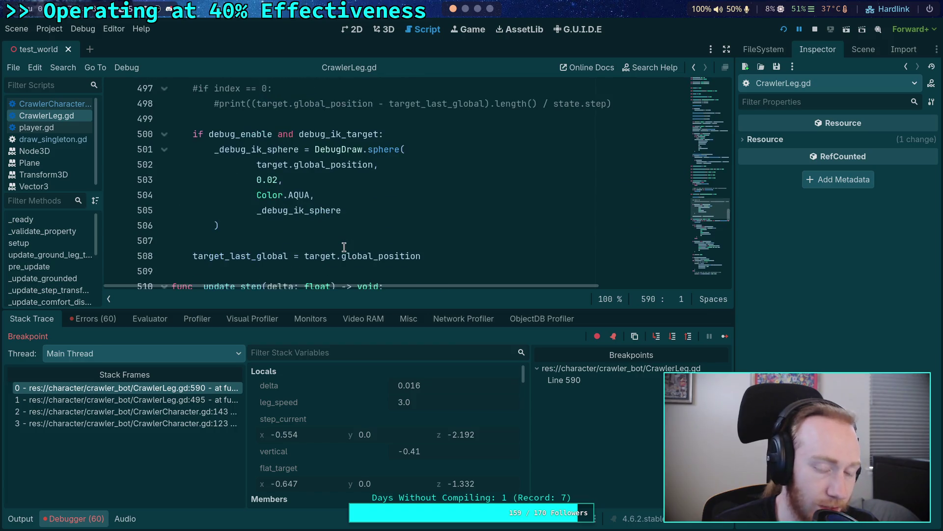
scroll(344, 247, up, 6)
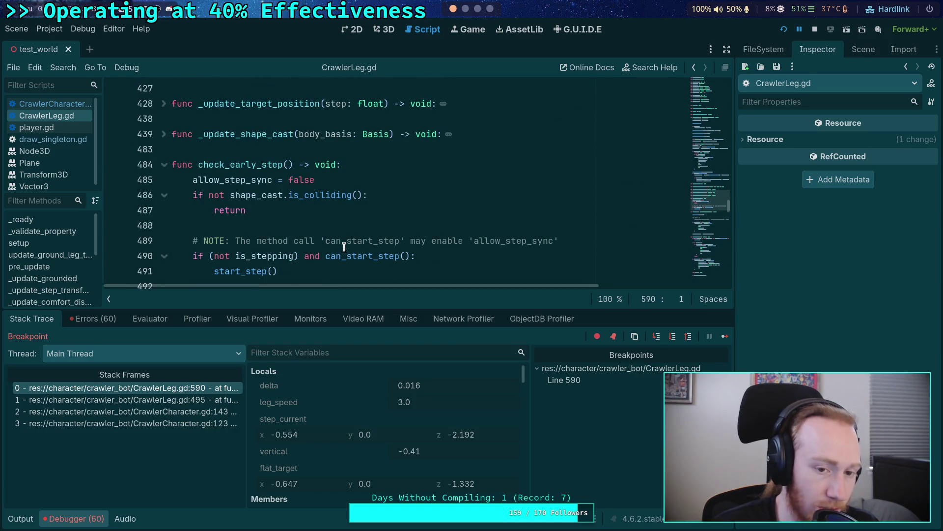
scroll(344, 247, up, 2)
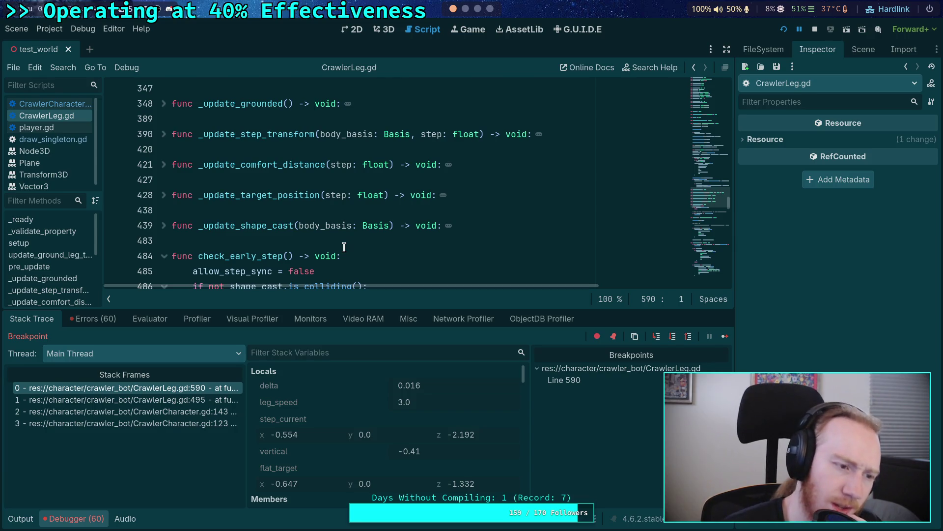
scroll(344, 247, up, 3)
scroll(344, 247, up, 10)
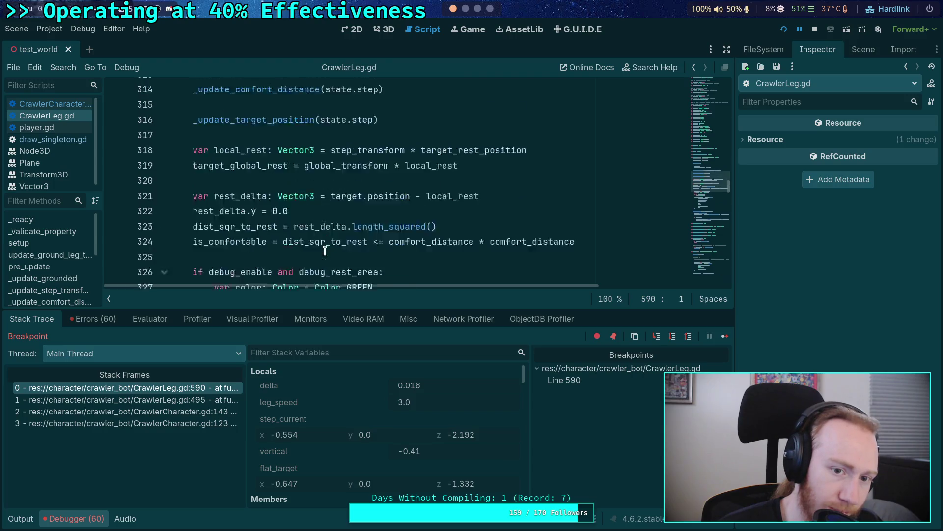
scroll(264, 212, up, 3)
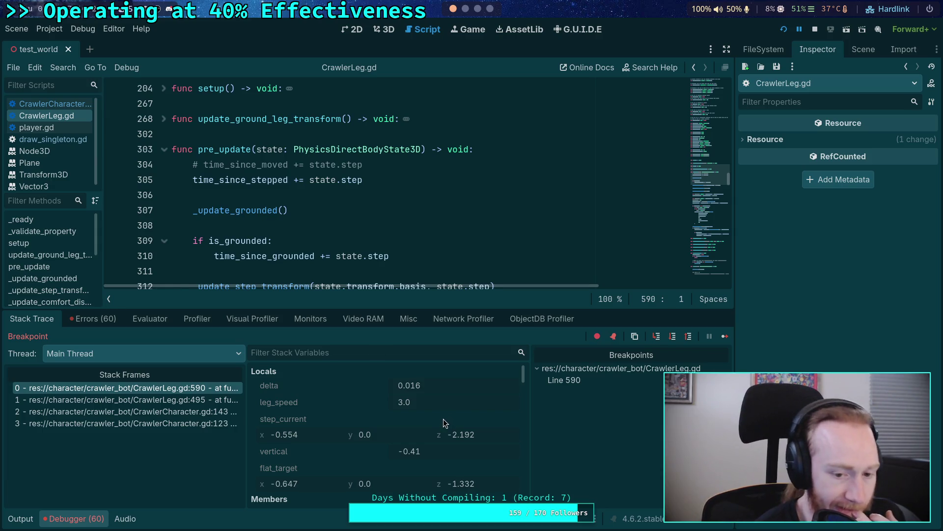
scroll(392, 450, down, 1)
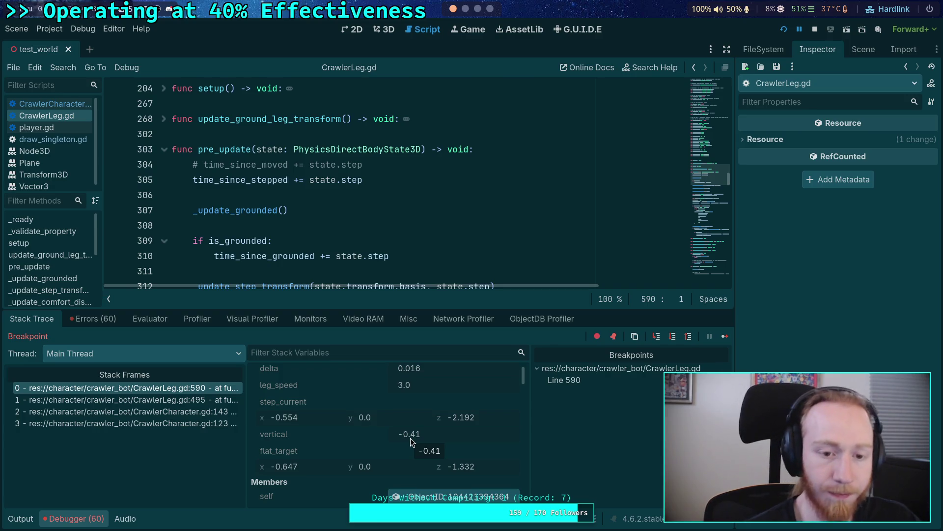
scroll(411, 438, up, 1)
scroll(427, 182, down, 5)
scroll(440, 228, down, 5)
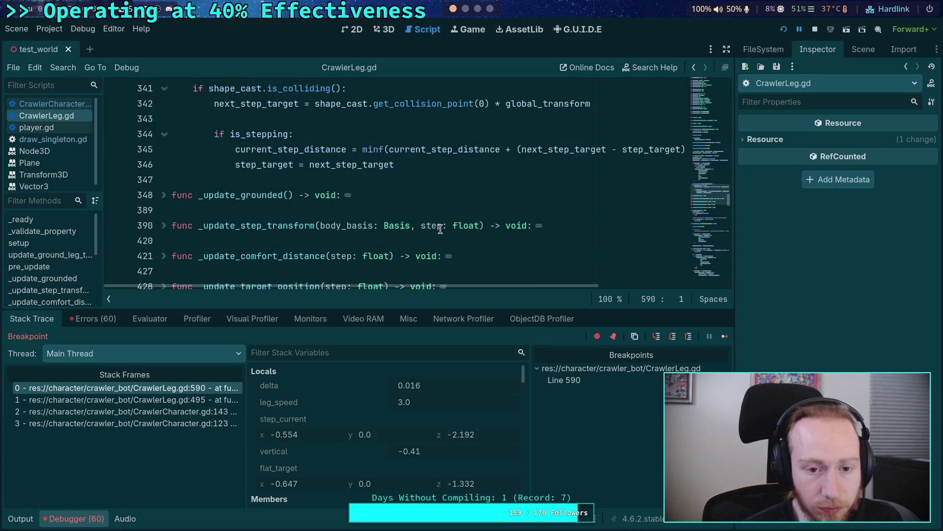
scroll(441, 230, up, 2)
scroll(440, 230, up, 1)
scroll(432, 232, down, 10)
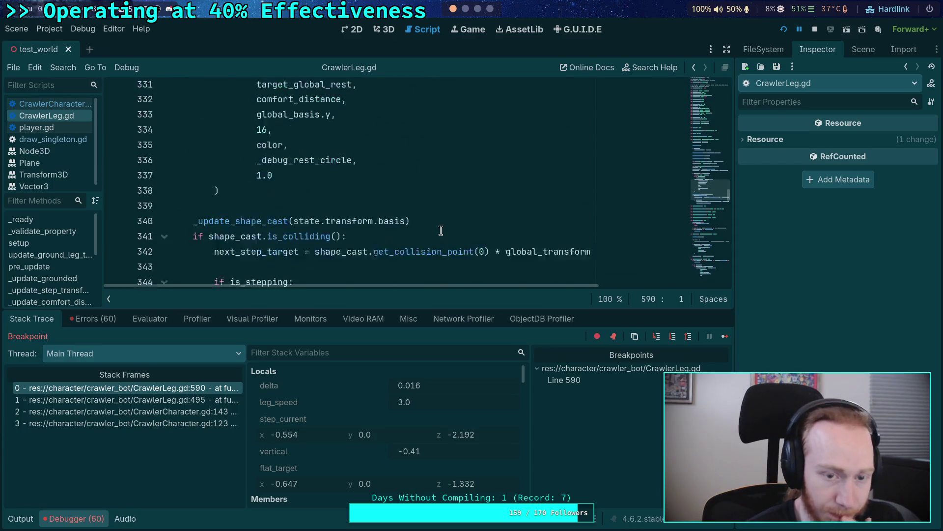
scroll(408, 235, down, 12)
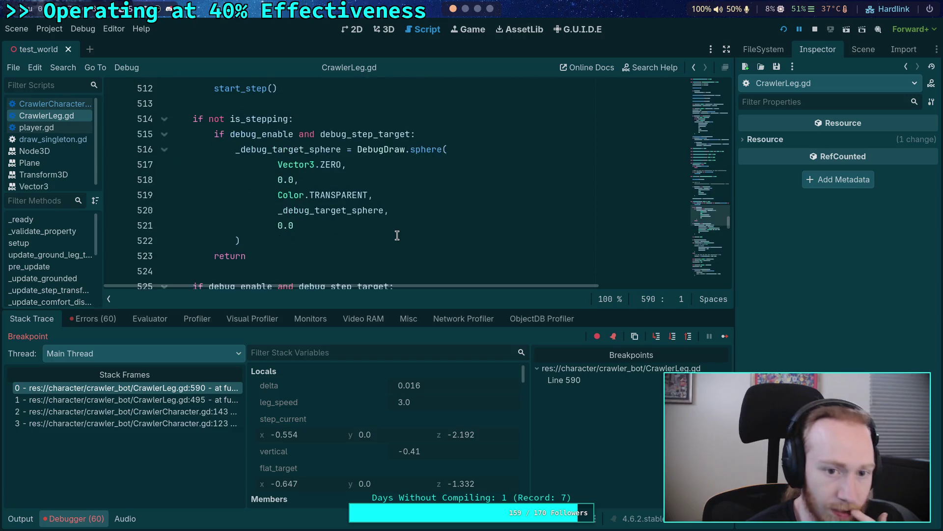
scroll(397, 235, down, 5)
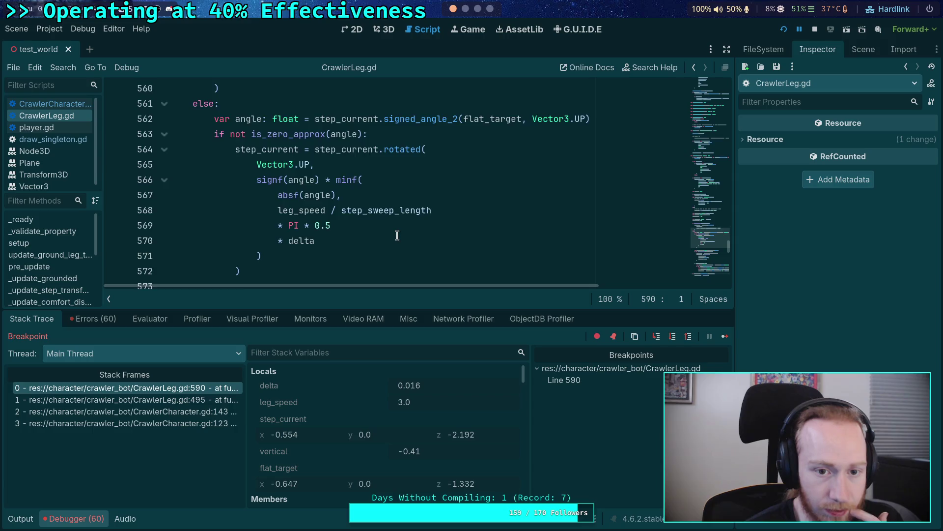
scroll(397, 236, down, 4)
scroll(397, 236, down, 3)
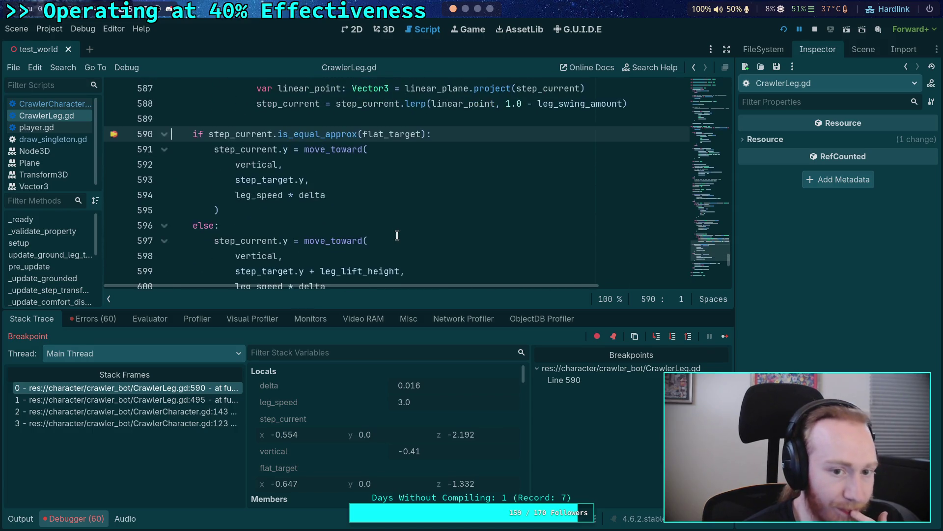
click(673, 339)
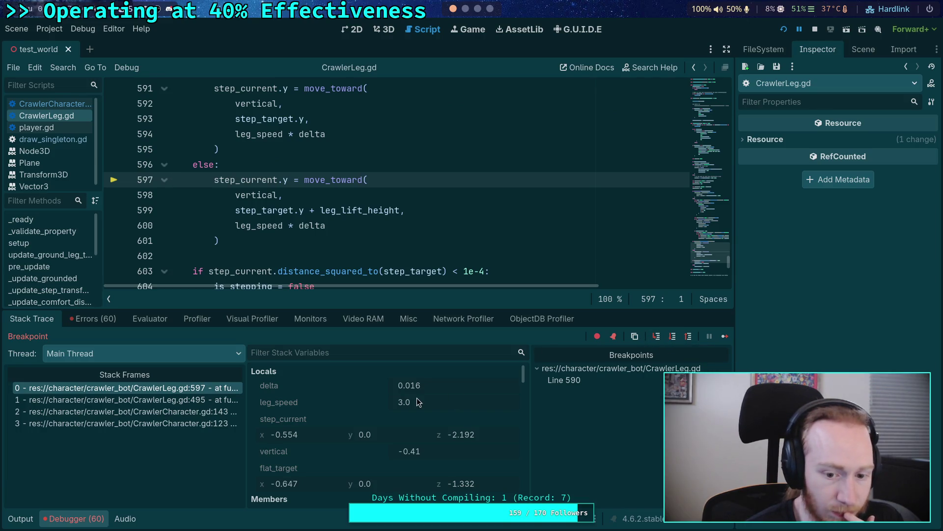
Step: Step over to line 603, where step_current y reads -0.457, and remove the line 590 breakpoint
click(672, 339)
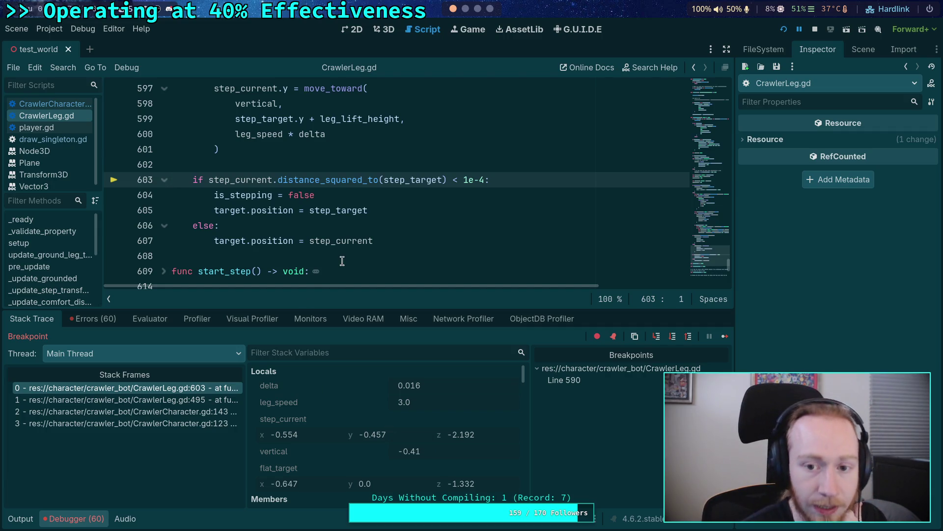
scroll(264, 234, up, 4)
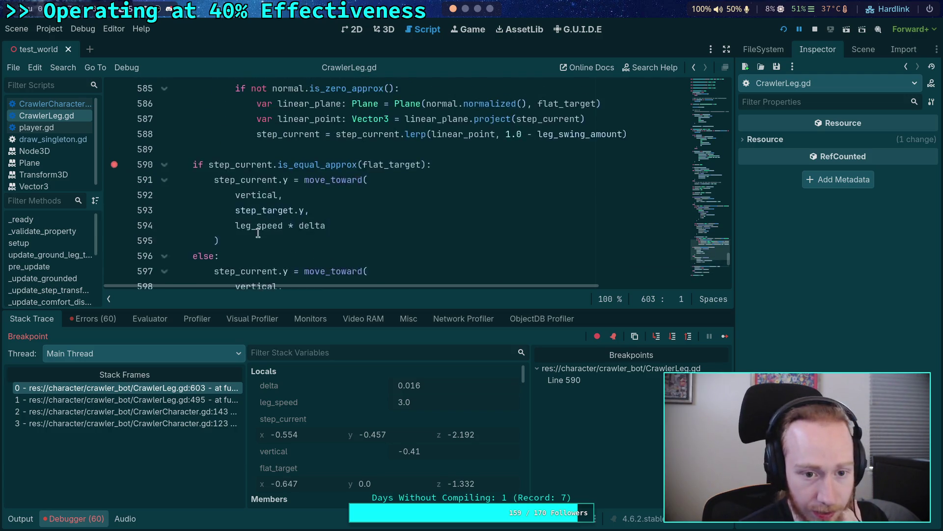
scroll(264, 234, up, 1)
click(115, 210)
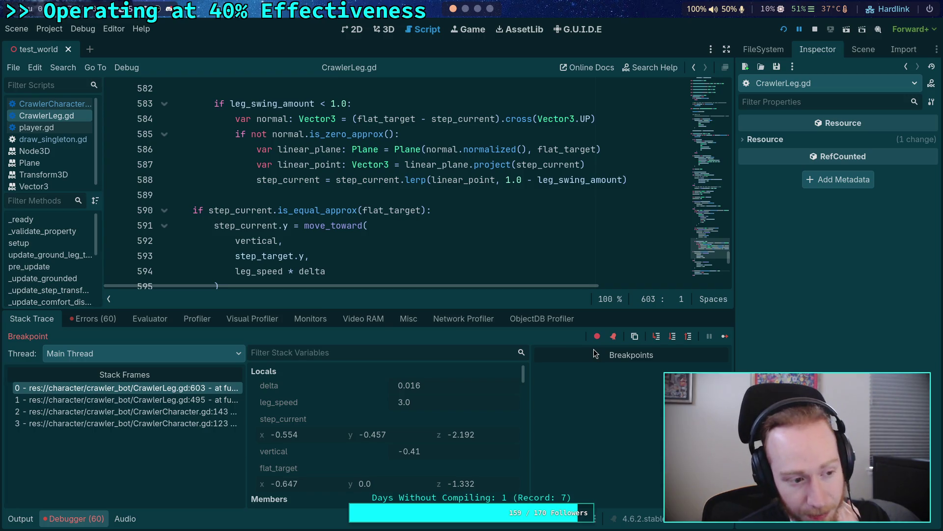
Step: Resume the paused game and set the breakpoint on line 590 again
click(723, 335)
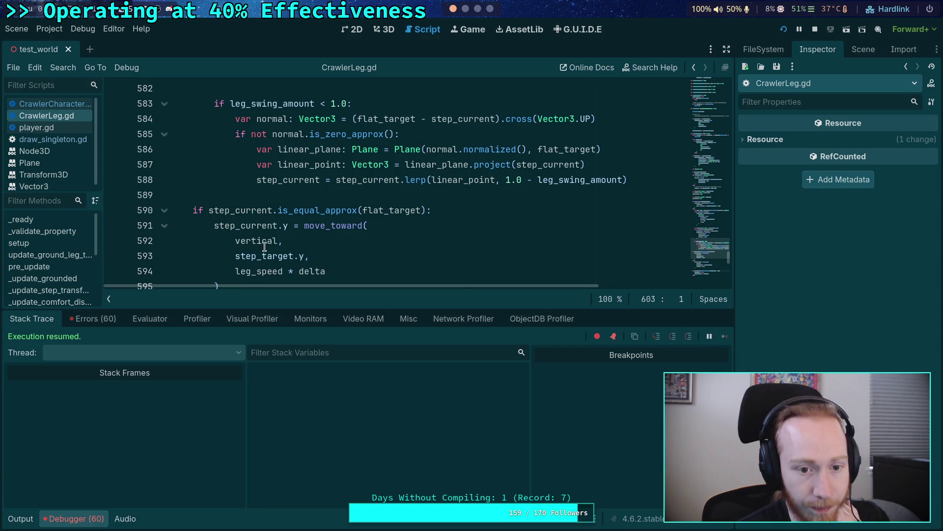
scroll(250, 225, down, 3)
scroll(202, 212, up, 2)
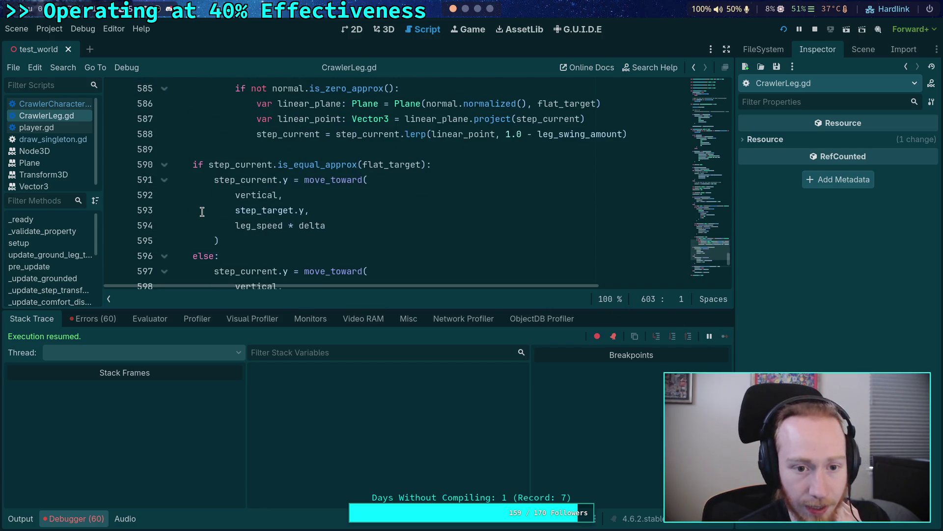
click(115, 165)
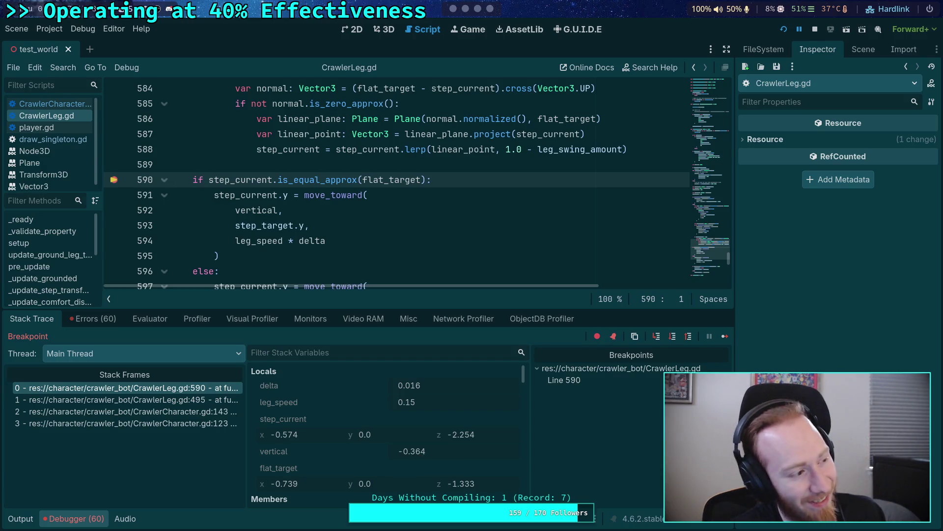
Step: Check the game window, stop the session, rerun the project fullscreen, then stop it again
key(alt+Tab)
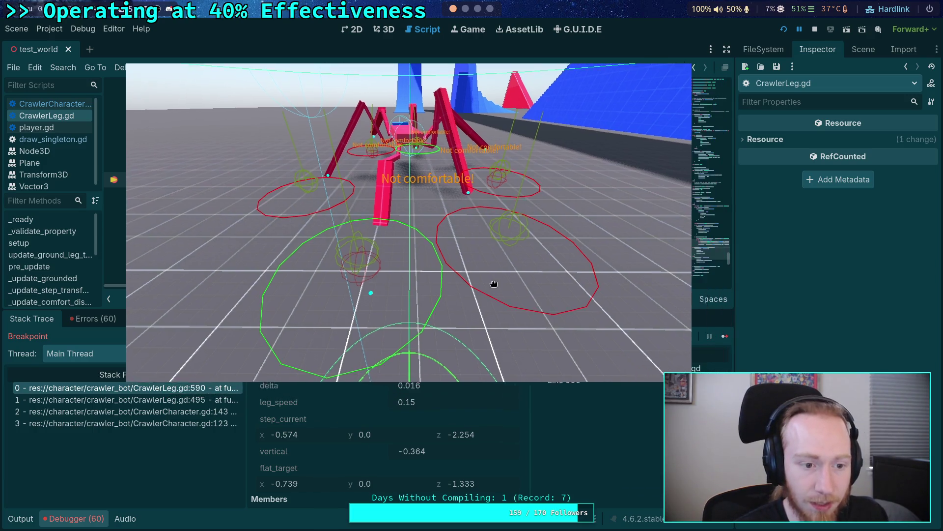
key(alt+Tab)
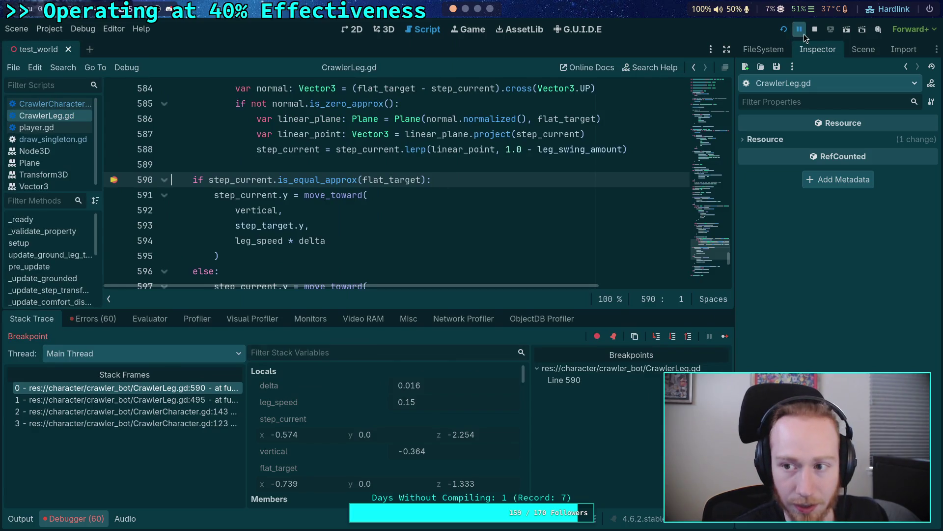
click(815, 27)
click(783, 30)
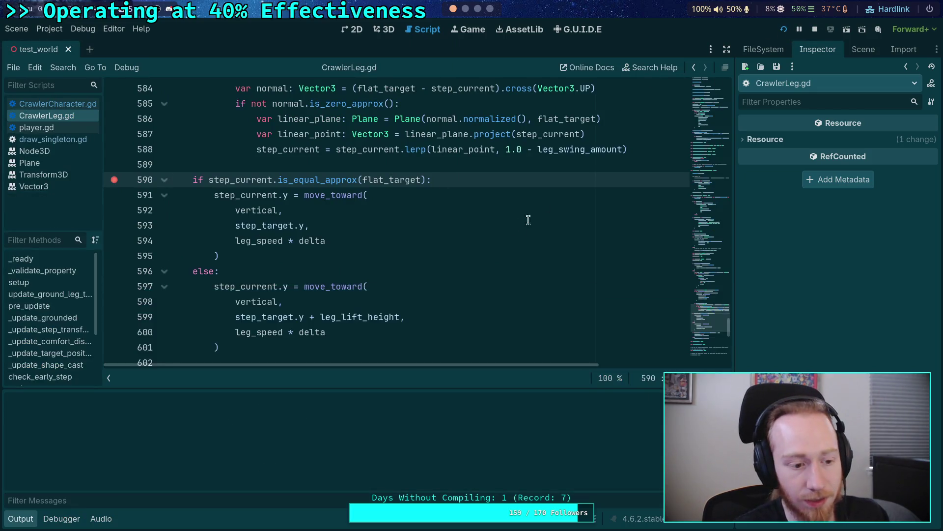
key(super+f)
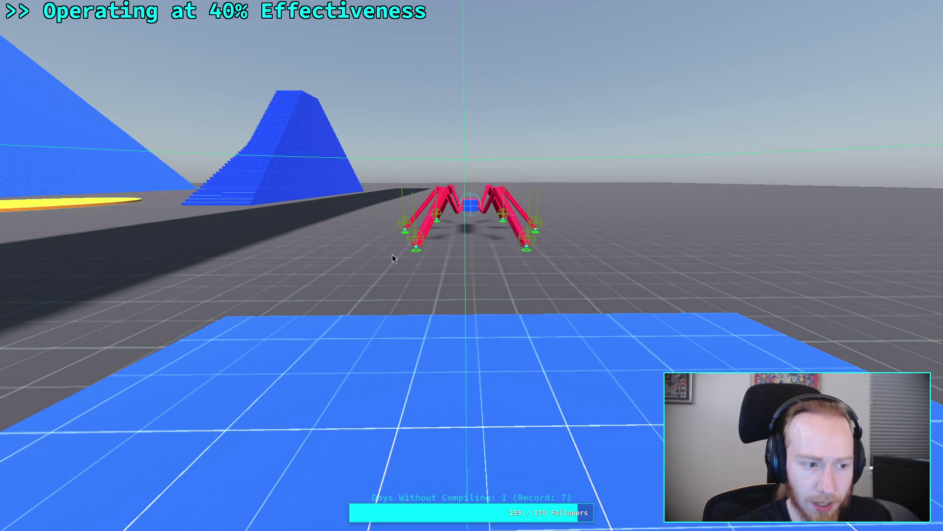
key(Escape)
click(816, 29)
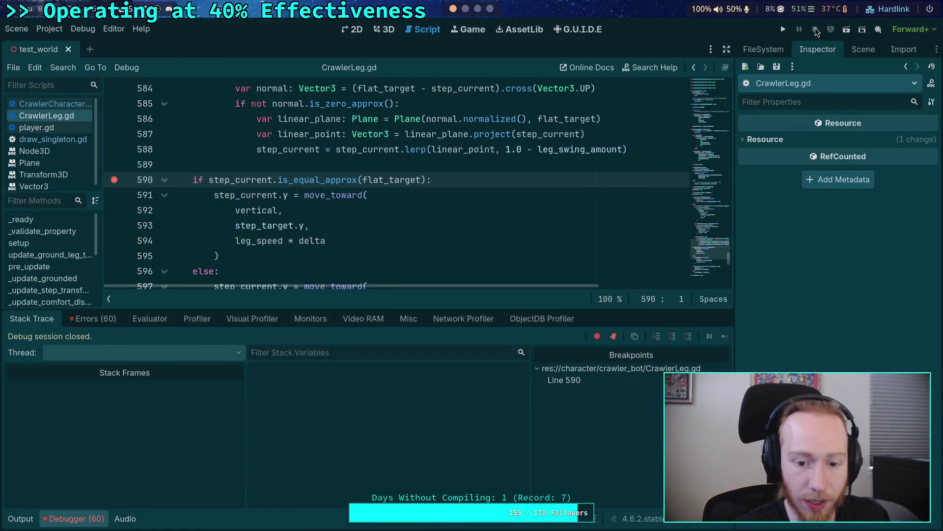
Step: Remove the line 590 breakpoint, run the game, and walk the spider up the blue ramp with W
click(114, 180)
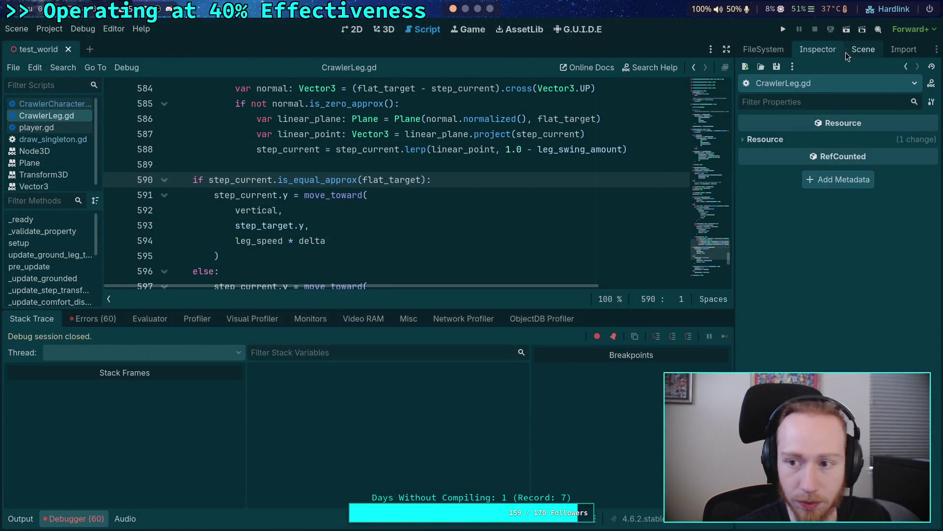
click(783, 29)
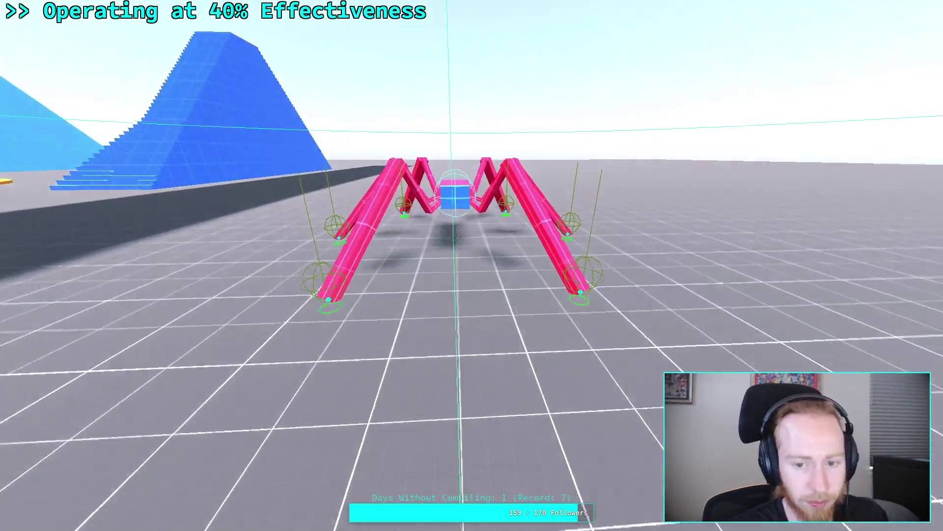
key(w)
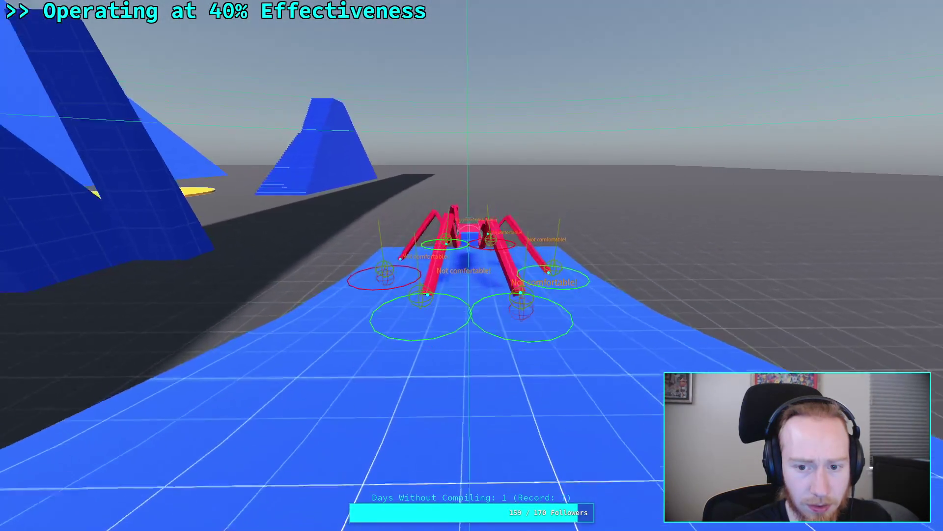
key(w)
key(w)
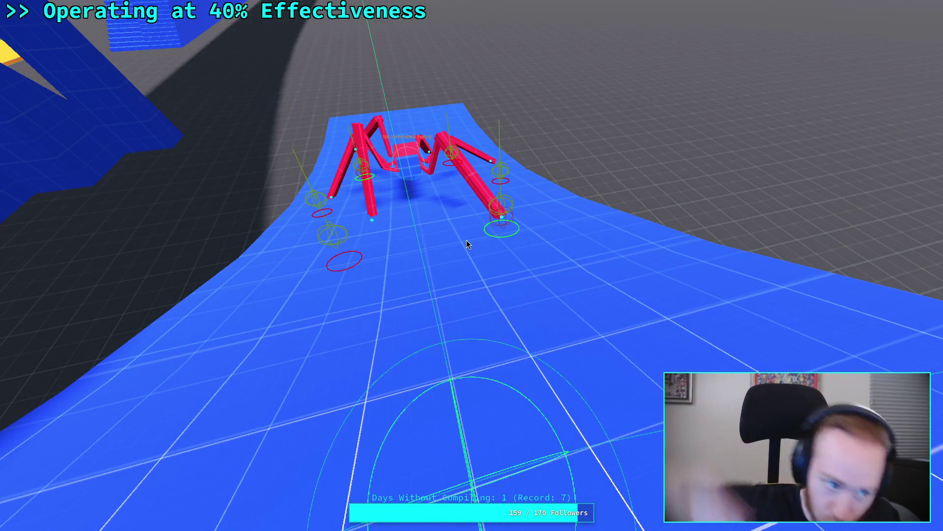
scroll(467, 245, up, 5)
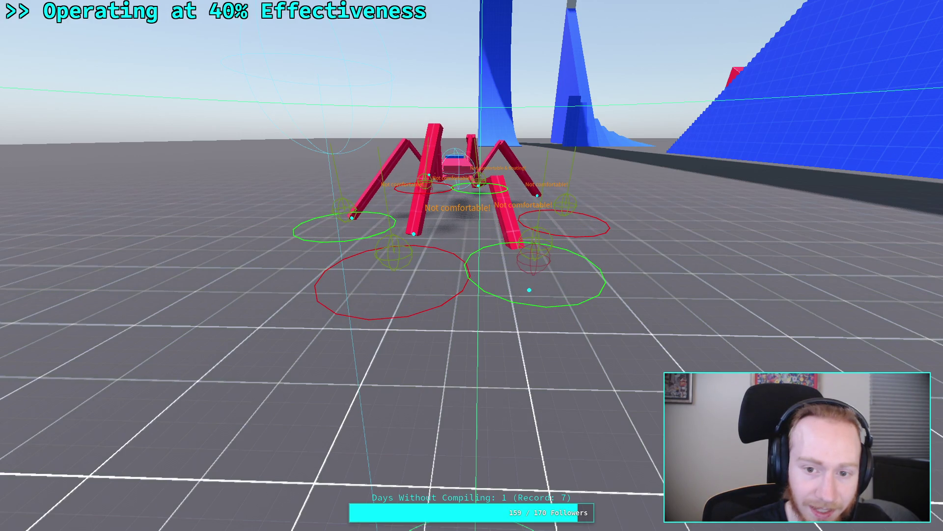
key(alt+Tab)
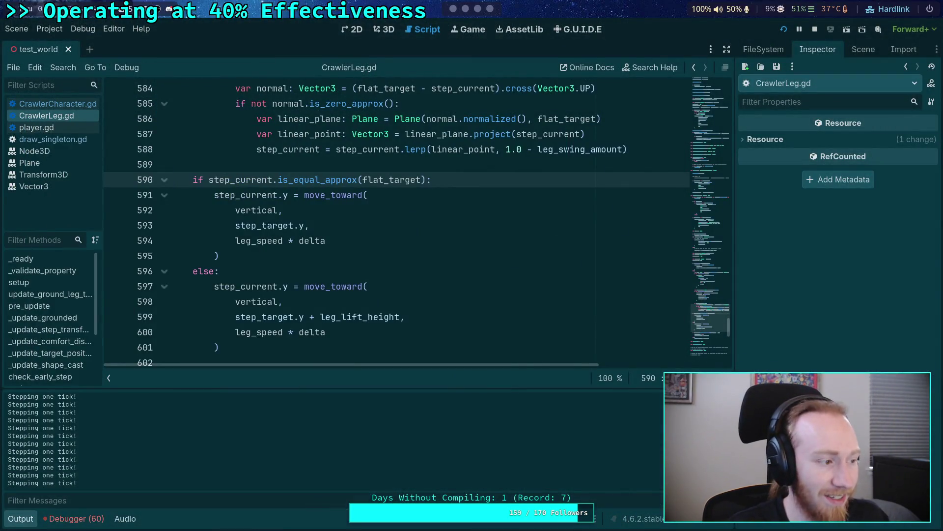
Step: Collapse the Output panel and unfold the _update_target_position function at line 428
click(15, 515)
scroll(360, 304, up, 10)
scroll(360, 304, up, 15)
scroll(360, 304, up, 20)
scroll(360, 304, up, 20)
scroll(360, 305, down, 5)
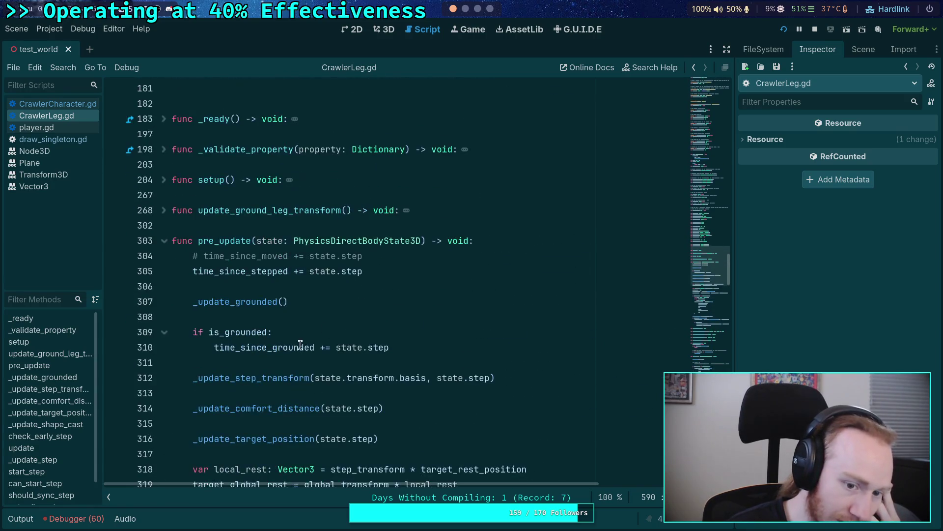
scroll(268, 325, down, 1)
scroll(267, 325, down, 5)
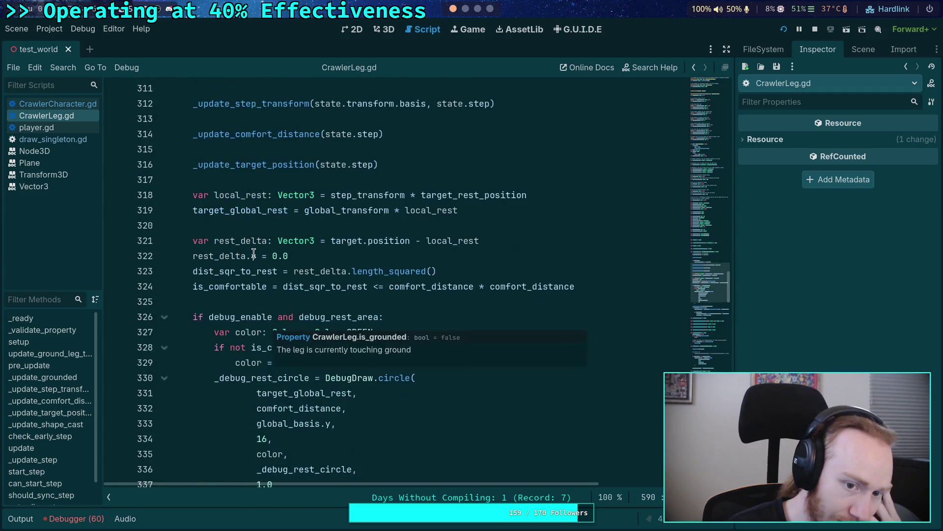
scroll(274, 284, down, 9)
scroll(274, 284, down, 2)
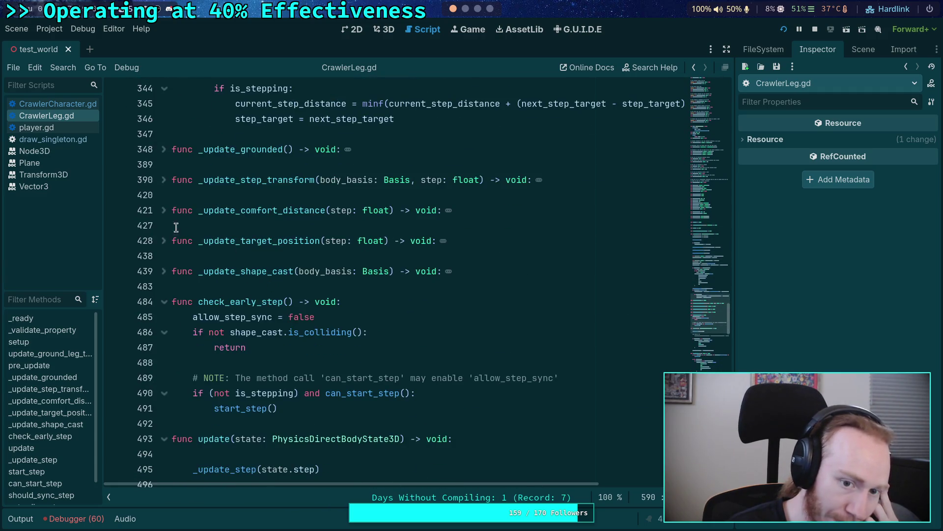
click(165, 241)
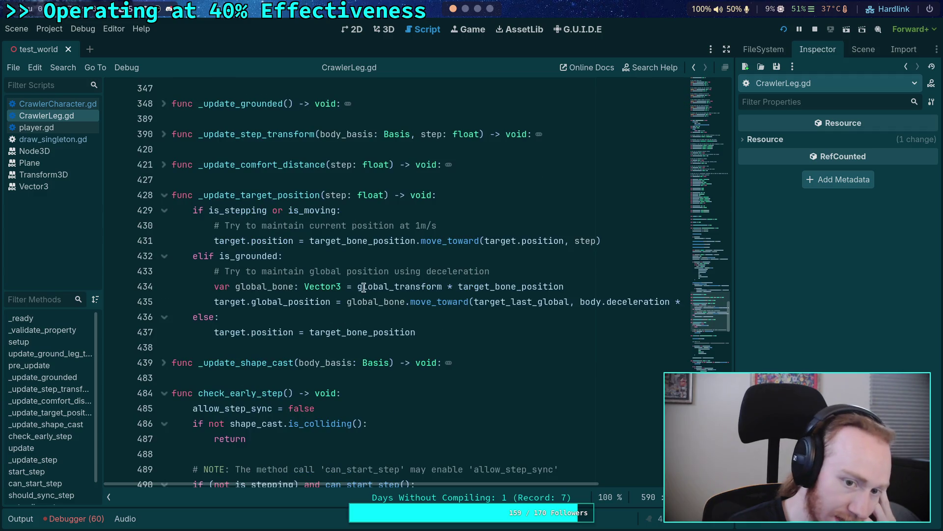
click(332, 313)
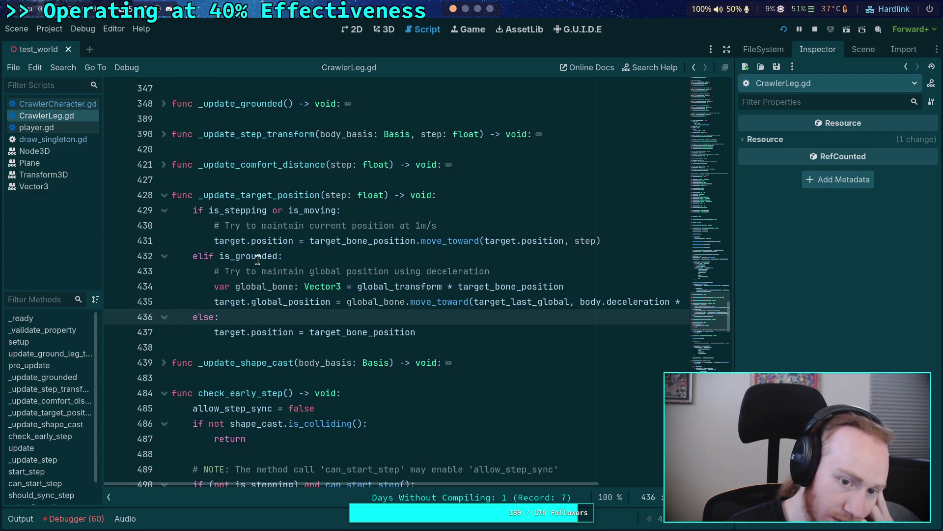
Step: Select target_bone_position on line 431 and search the script for its uses with Ctrl+F
drag(193, 211, 327, 210)
click(348, 245)
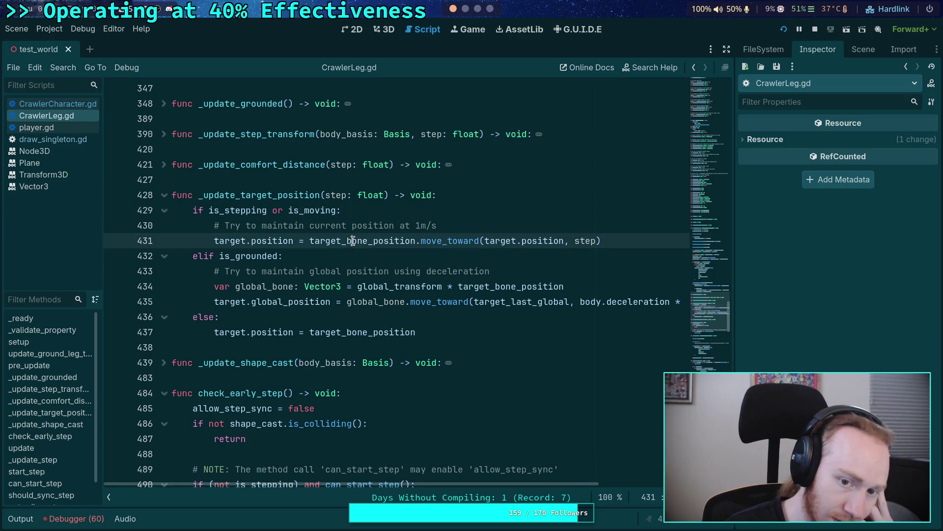
mouse_move(370, 247)
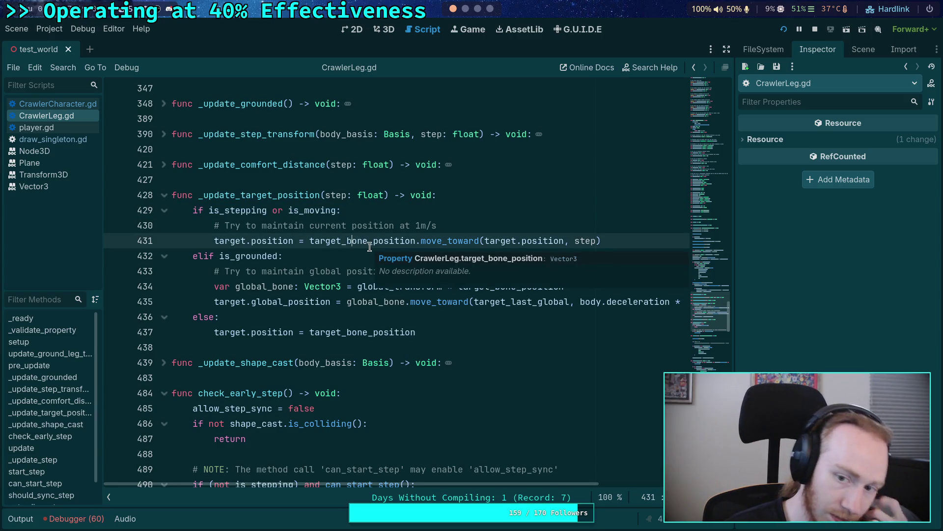
double_click(369, 246)
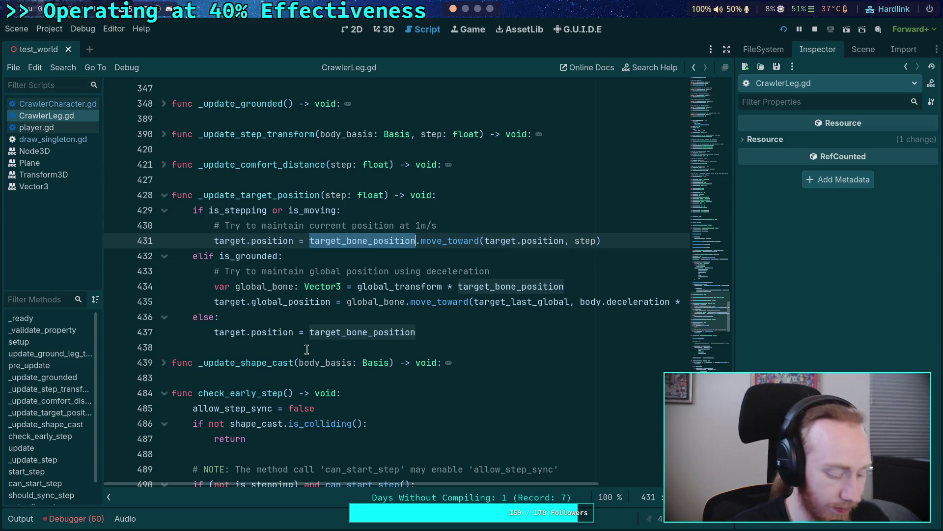
key(ctrl+f)
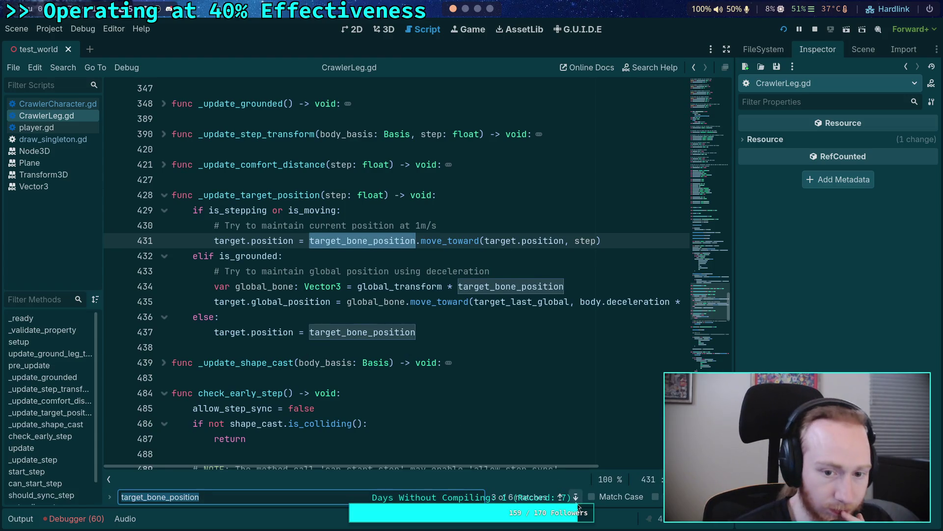
Step: Step through all six target_bone_position matches, wrapping past line 276, back to line 431
click(576, 497)
click(576, 497)
click(578, 505)
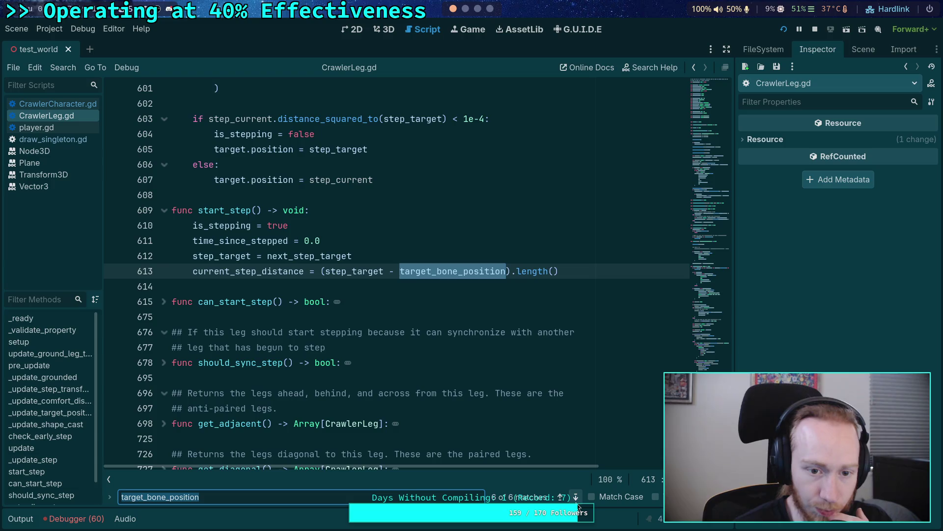
click(578, 504)
click(578, 504)
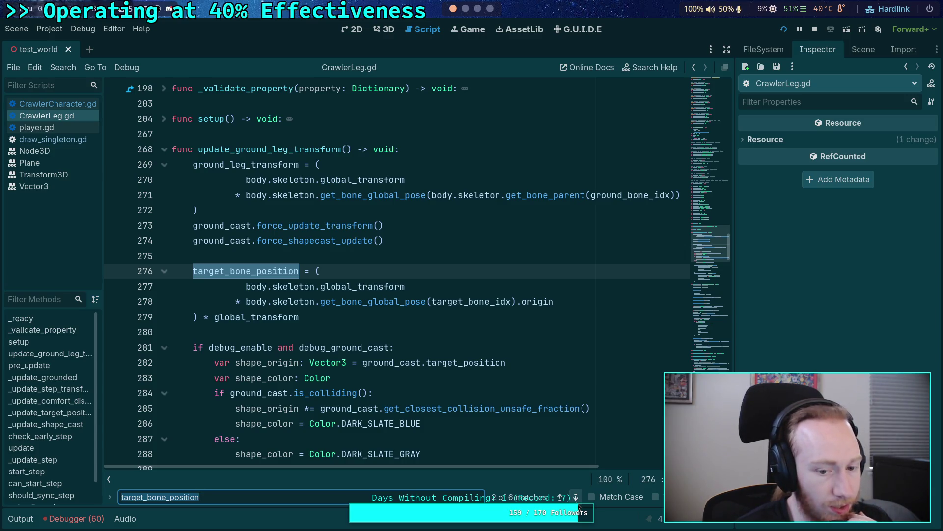
click(577, 502)
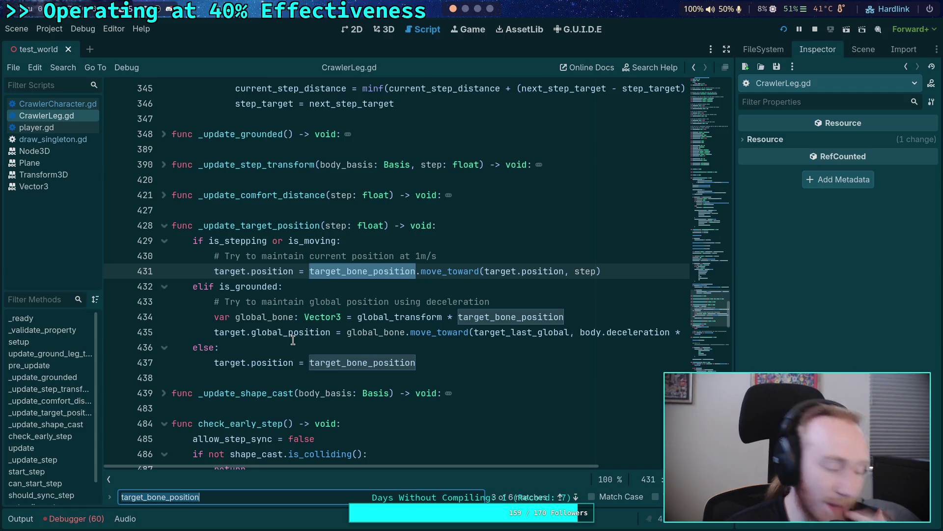
Step: Park the caret on empty line 438 and close the search and its match highlights
click(299, 376)
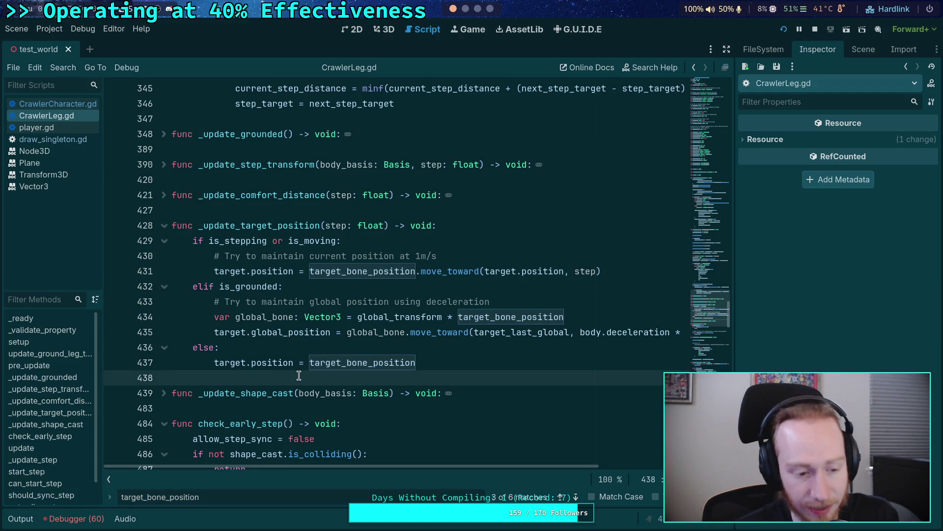
key(Escape)
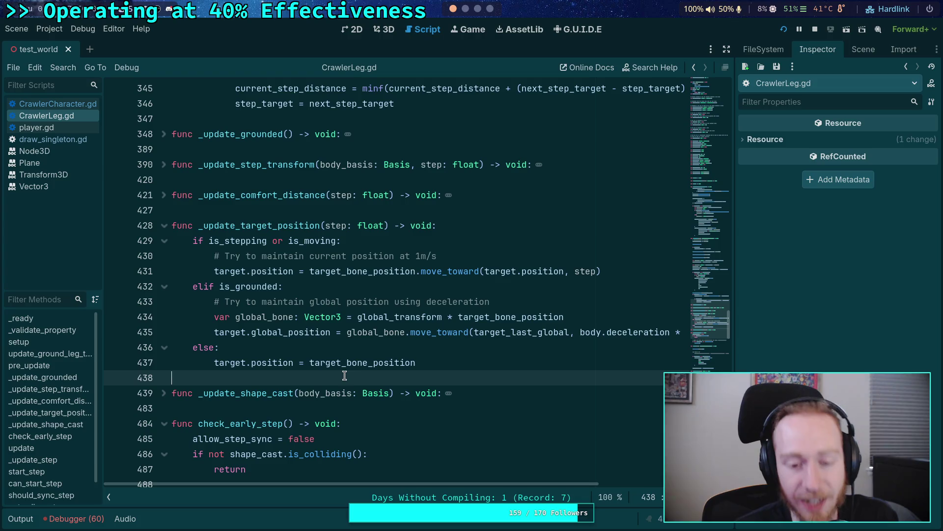
scroll(369, 378, down, 1)
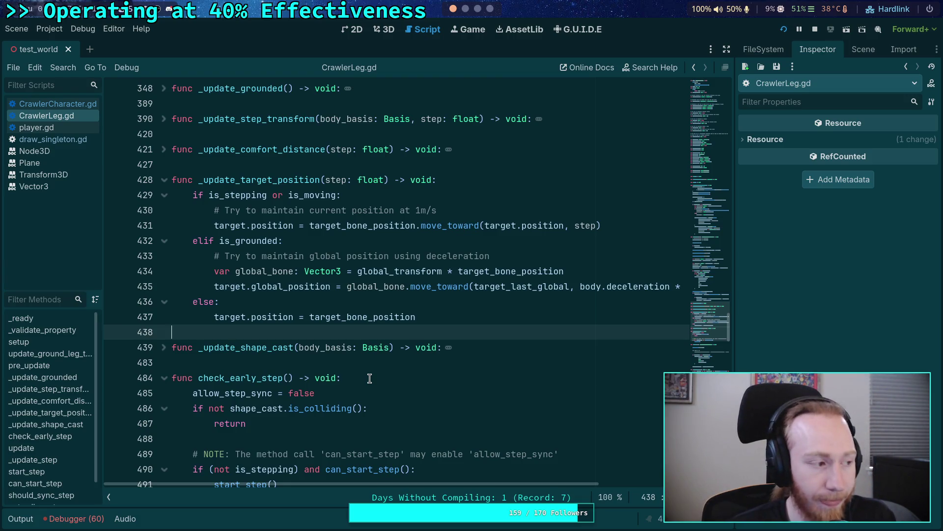
Step: Select the if/elif/else block on lines 429–437 of _update_target_position to examine its branches
drag(430, 315, 224, 211)
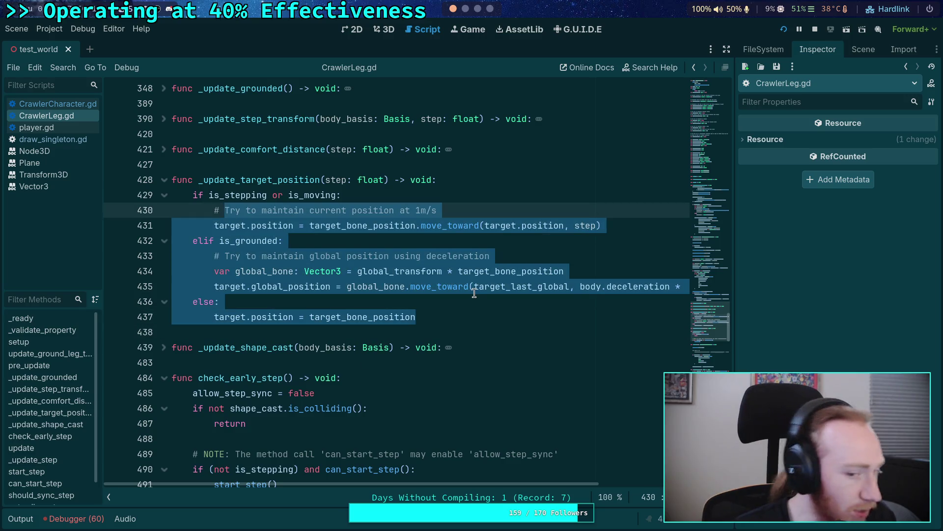
drag(432, 316, 168, 202)
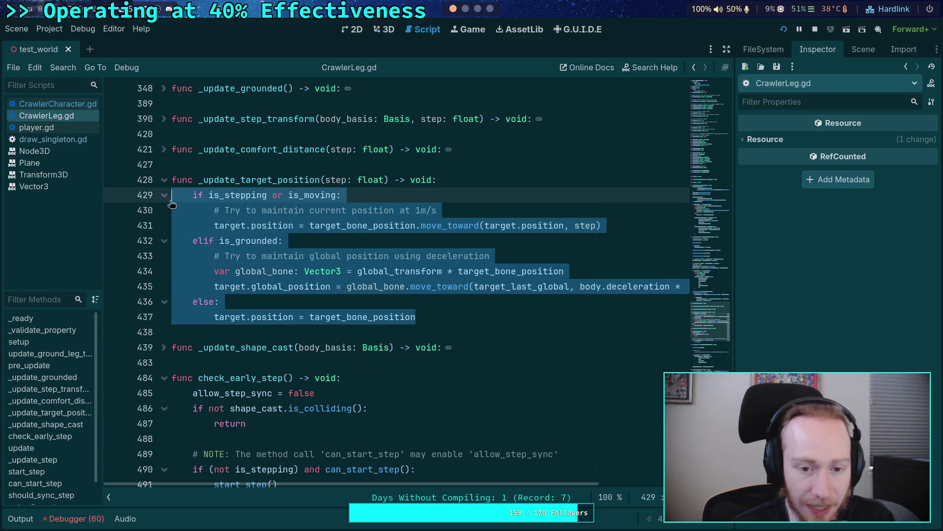
click(379, 257)
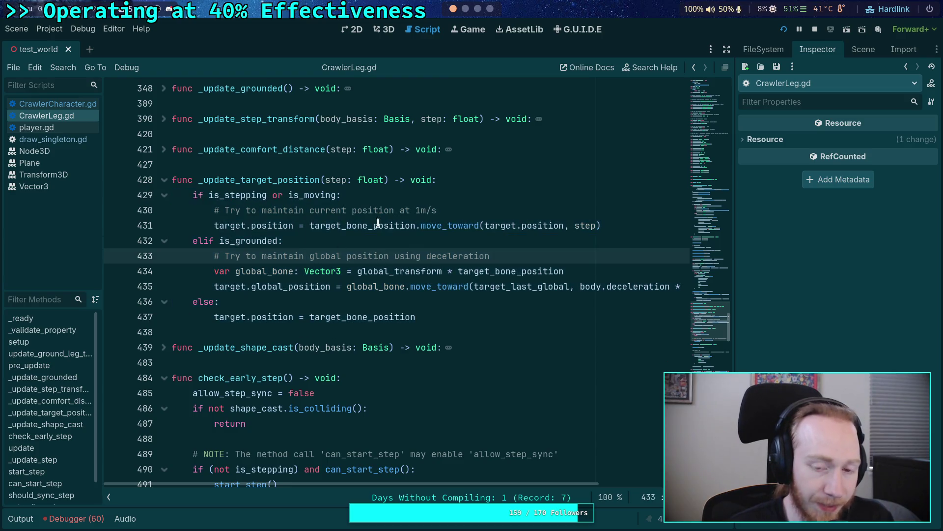
Step: Highlight target_bone_position, position, and target.position in line 431's move_toward call
double_click(378, 225)
click(281, 225)
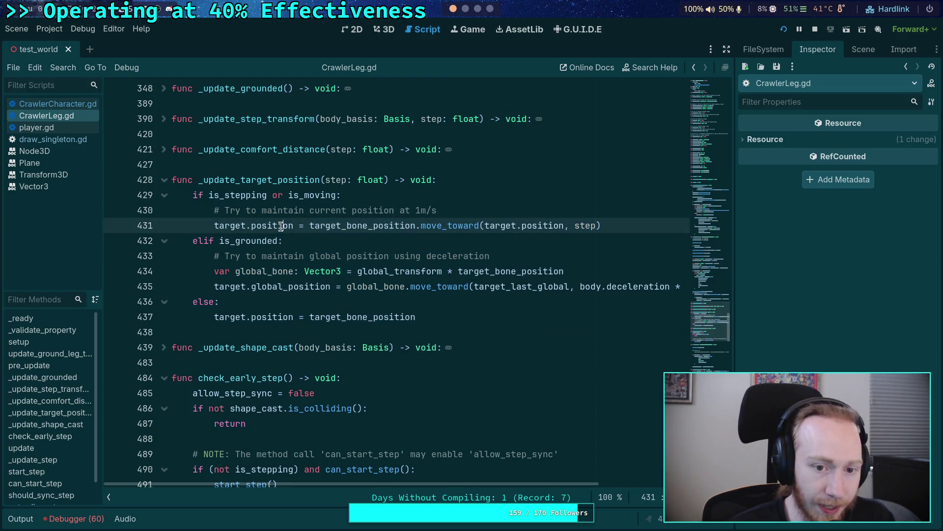
double_click(281, 225)
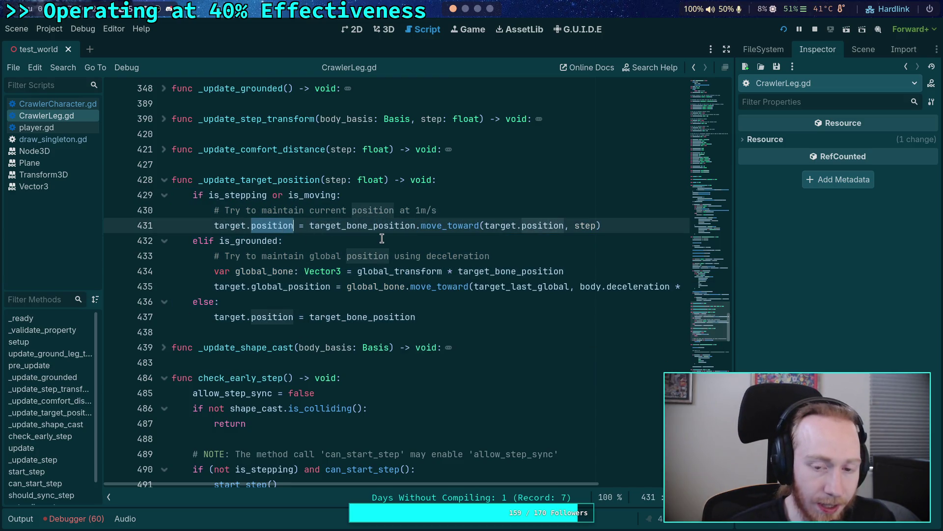
double_click(330, 225)
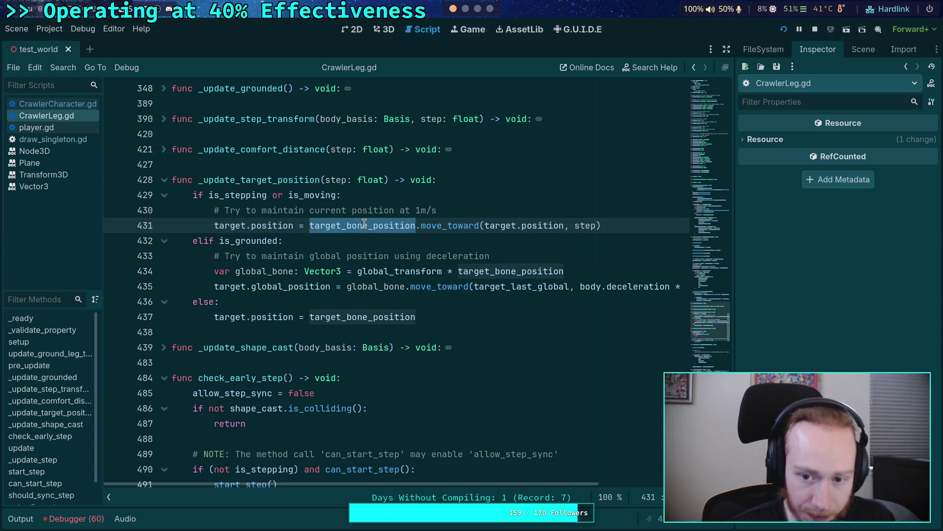
drag(484, 226, 564, 227)
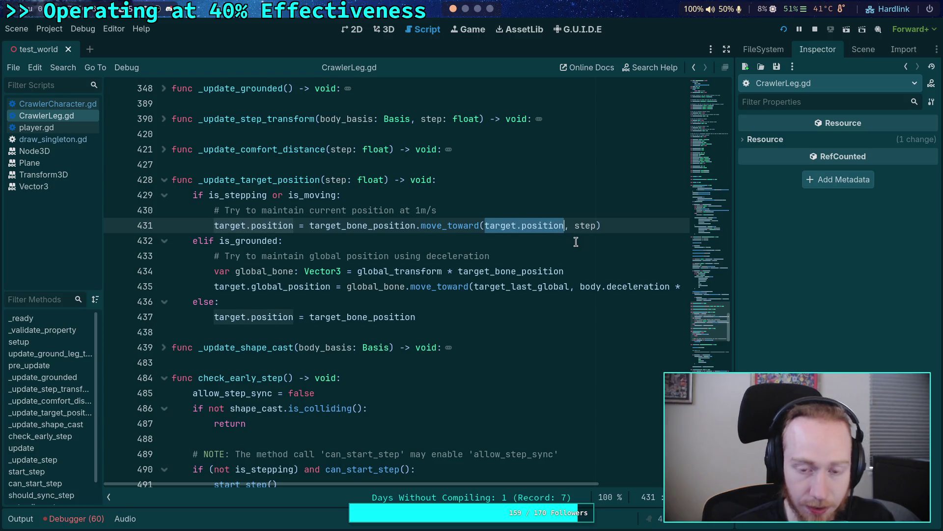
mouse_move(417, 292)
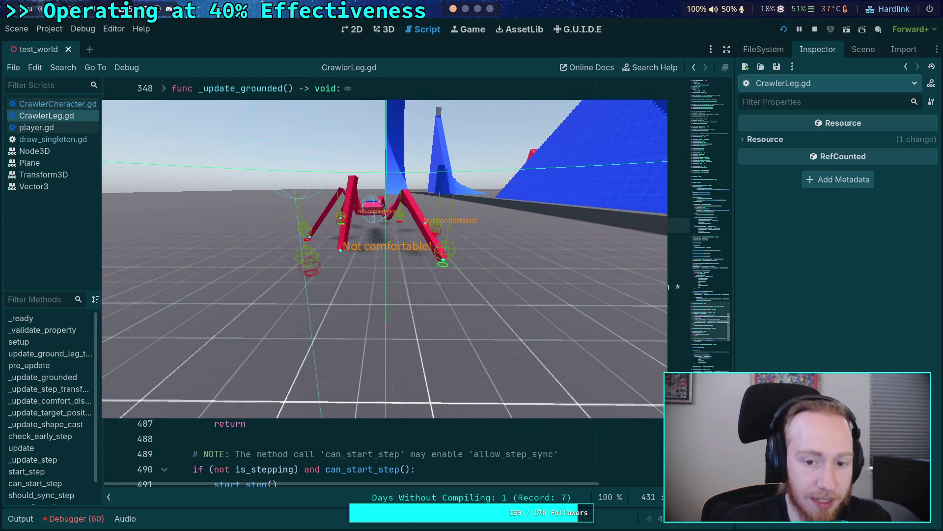
Step: Walk the crawler forward with W, stop the game with F8, then select '1m/s' on line 430
key(w)
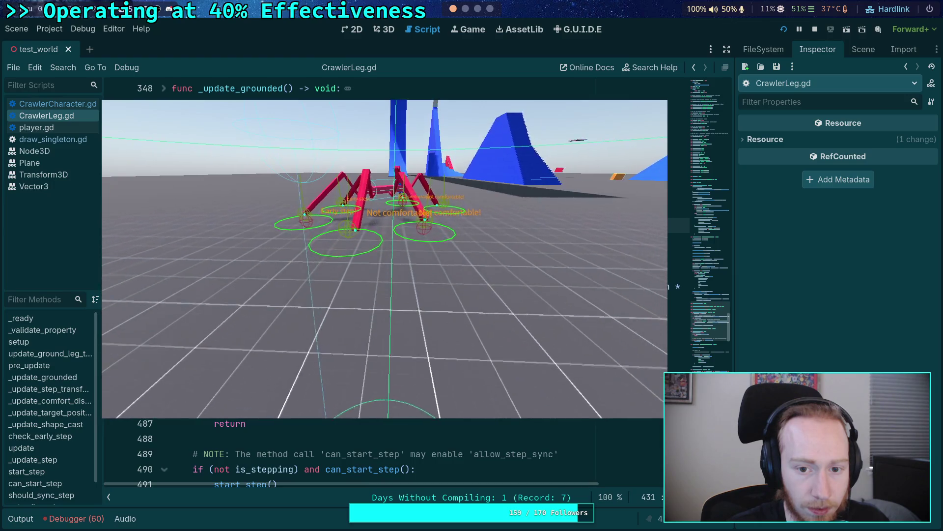
key(F8)
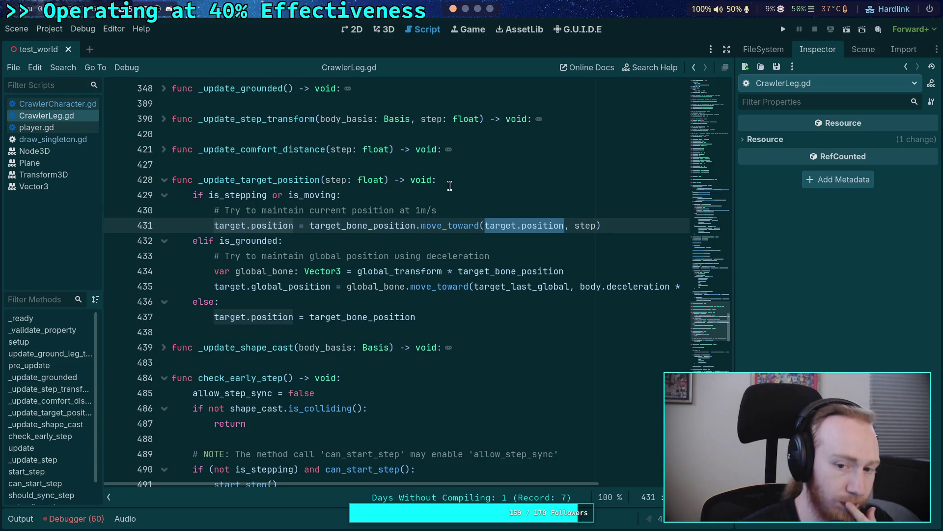
drag(436, 210, 411, 212)
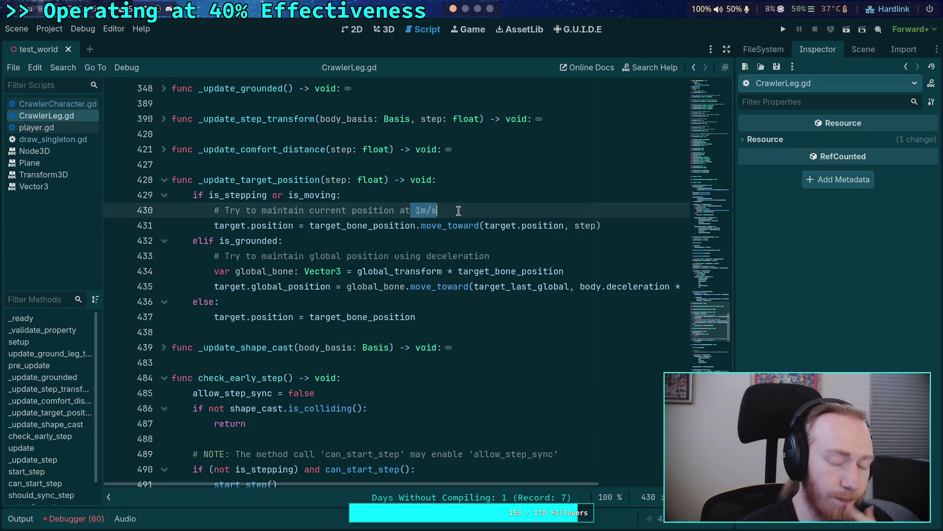
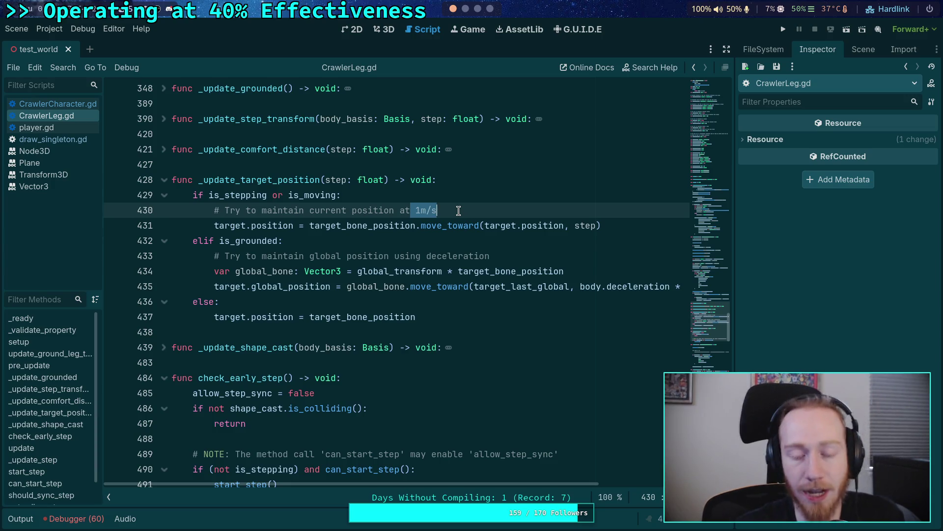
Step: Open the big_crawler_bot scene and show the CCDIK3D node's properties in a widened Inspector
click(459, 211)
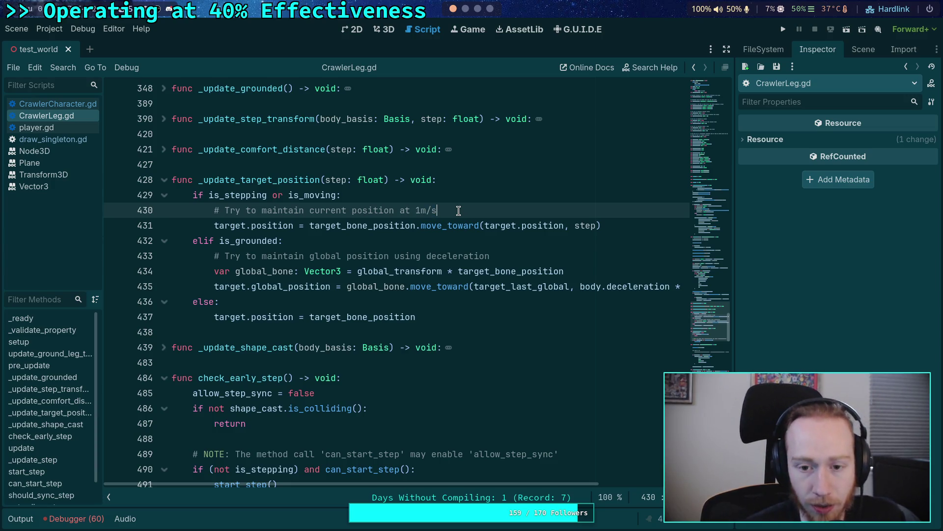
click(864, 50)
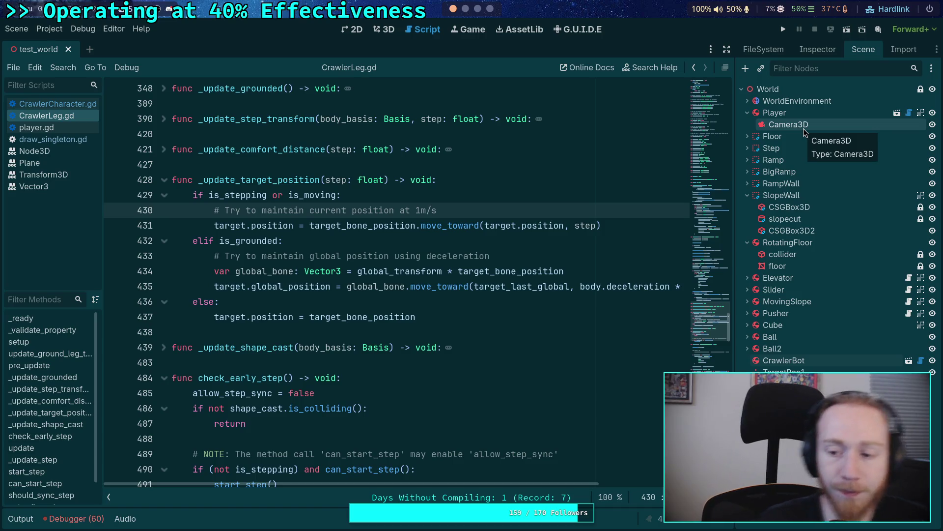
click(909, 361)
click(807, 136)
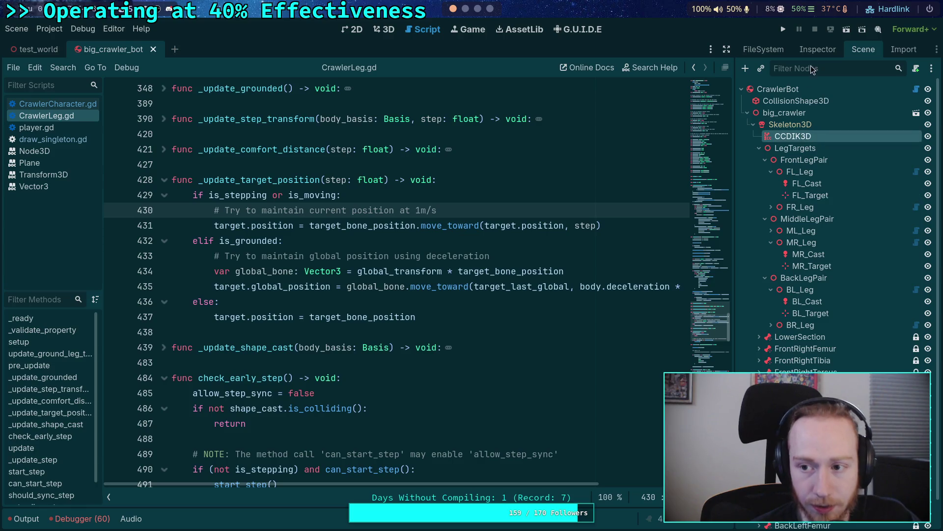
click(818, 49)
drag(735, 125, 696, 142)
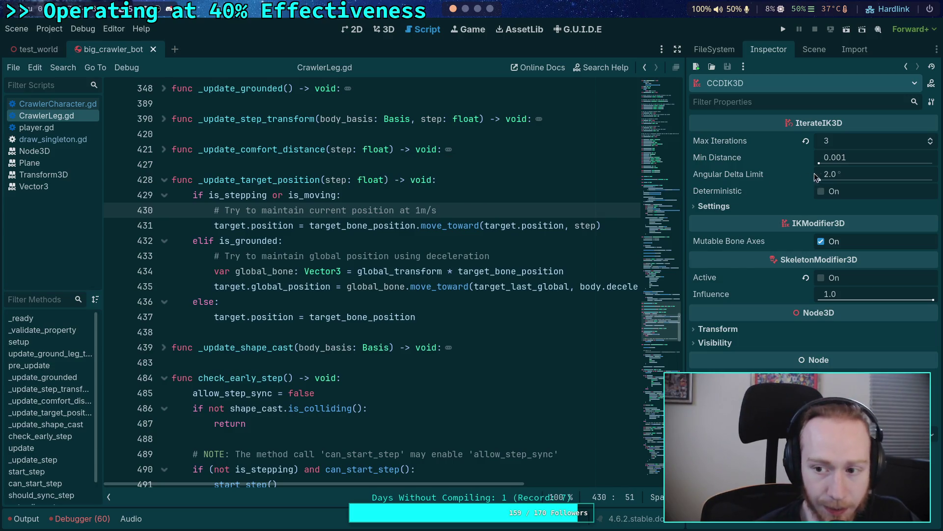
mouse_move(723, 141)
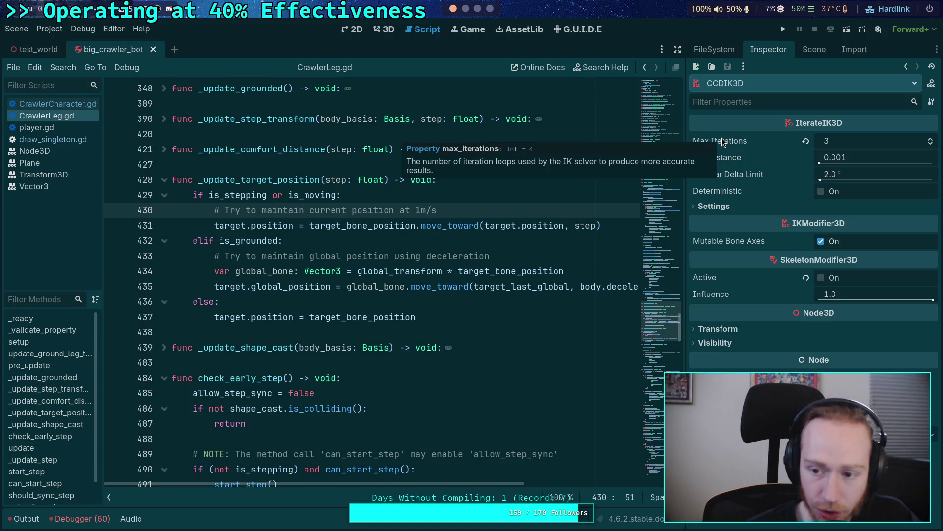
mouse_move(765, 178)
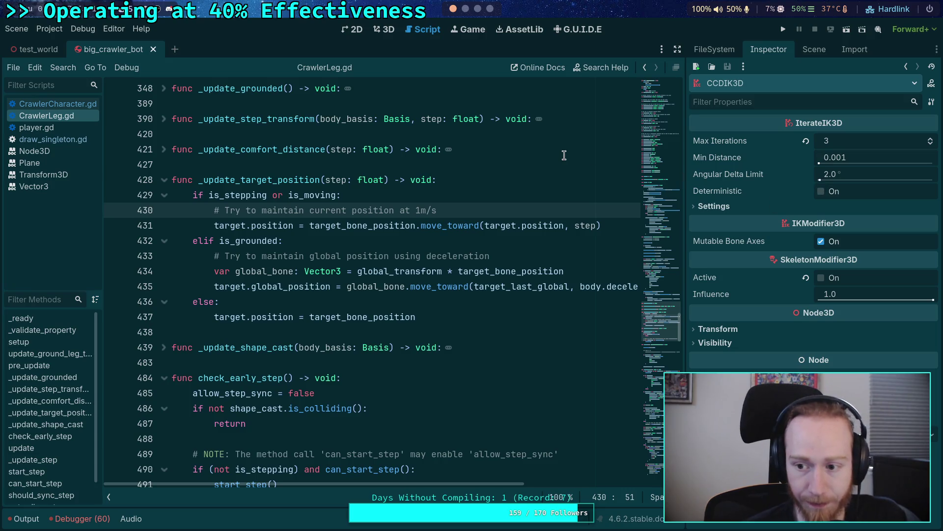
Step: Switch to the 3D view and orbit to a front view of the crawler bot
click(383, 32)
mouse_move(394, 181)
mouse_down()
mouse_move(386, 290)
mouse_move(538, 143)
mouse_up()
scroll(473, 202, down, 3)
mouse_move(473, 202)
mouse_down()
mouse_move(359, 326)
mouse_move(338, 379)
mouse_up()
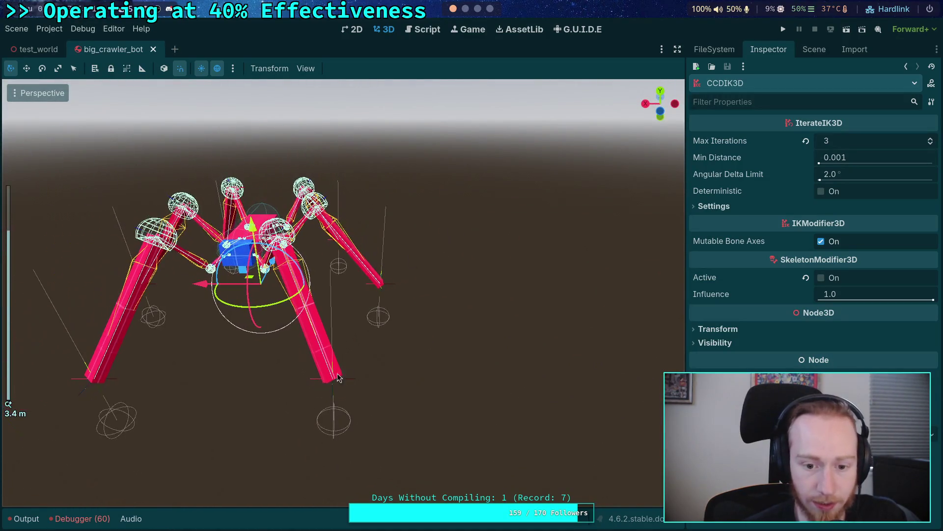
Step: Turn on the CCDIK3D skeleton modifier's Active setting
click(314, 385)
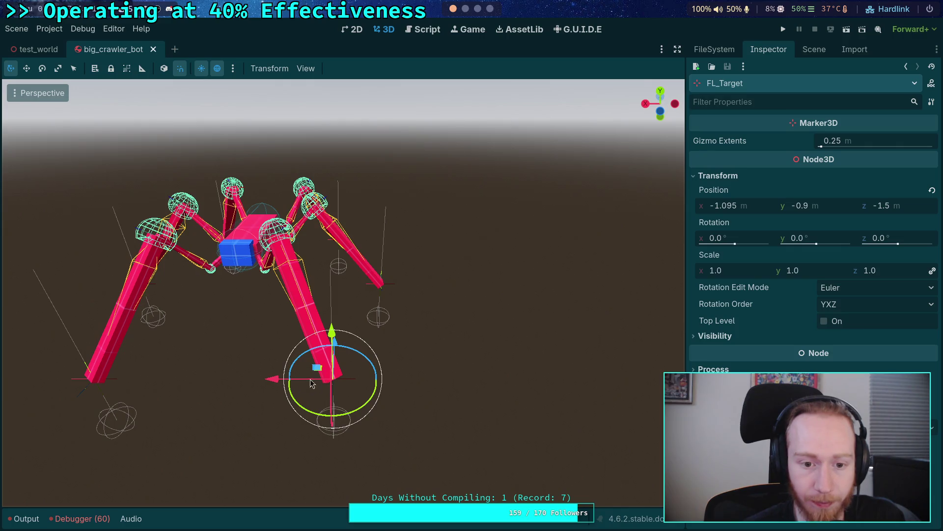
click(820, 51)
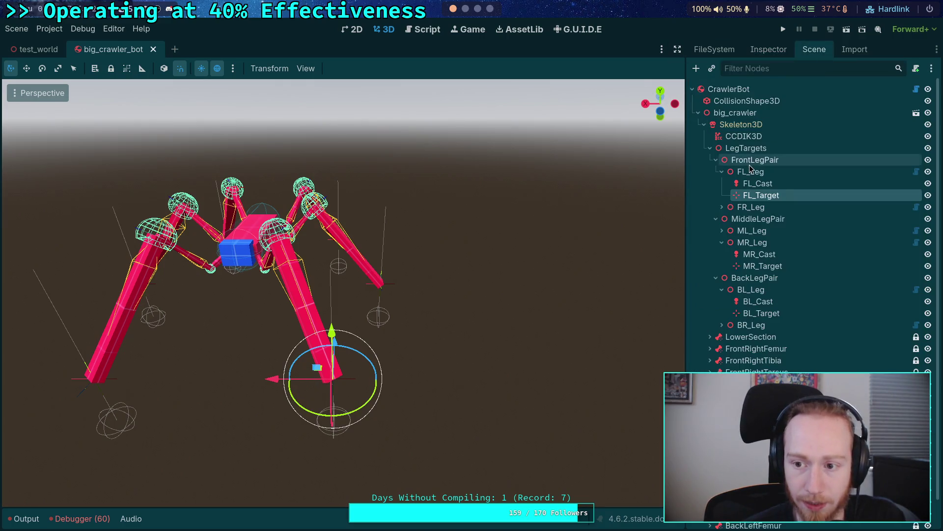
click(752, 142)
click(759, 52)
click(820, 280)
Step: Raise the CCDIK3D Max Iterations from 3 to 4
click(313, 382)
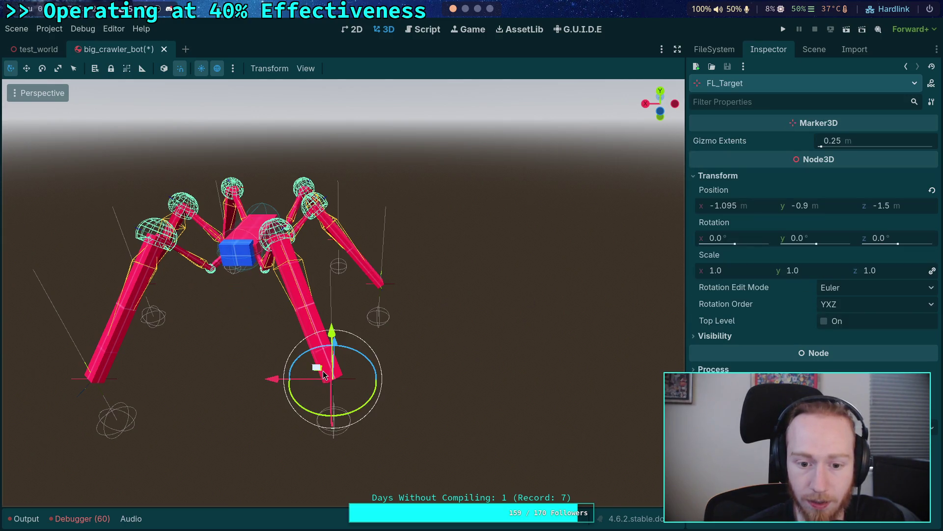
mouse_move(325, 385)
mouse_down()
mouse_move(462, 395)
mouse_move(430, 314)
mouse_up()
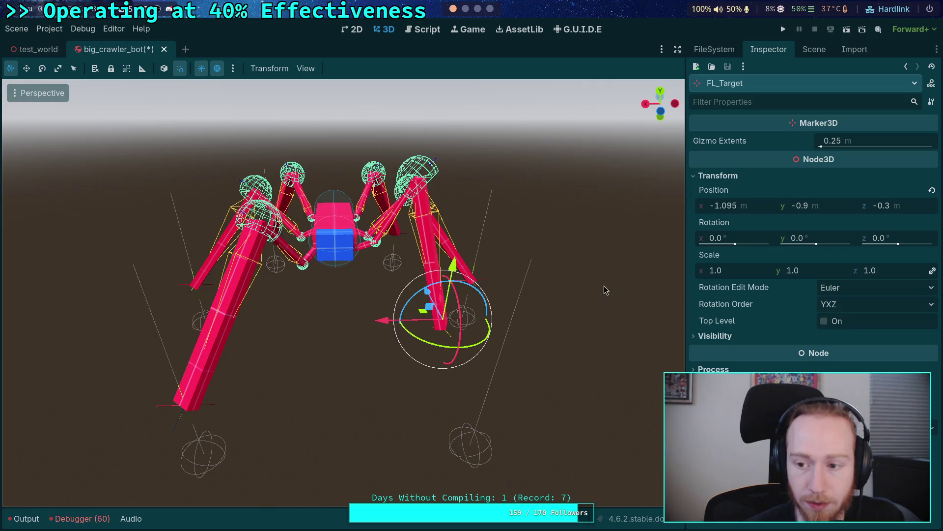
click(813, 50)
click(776, 136)
click(769, 50)
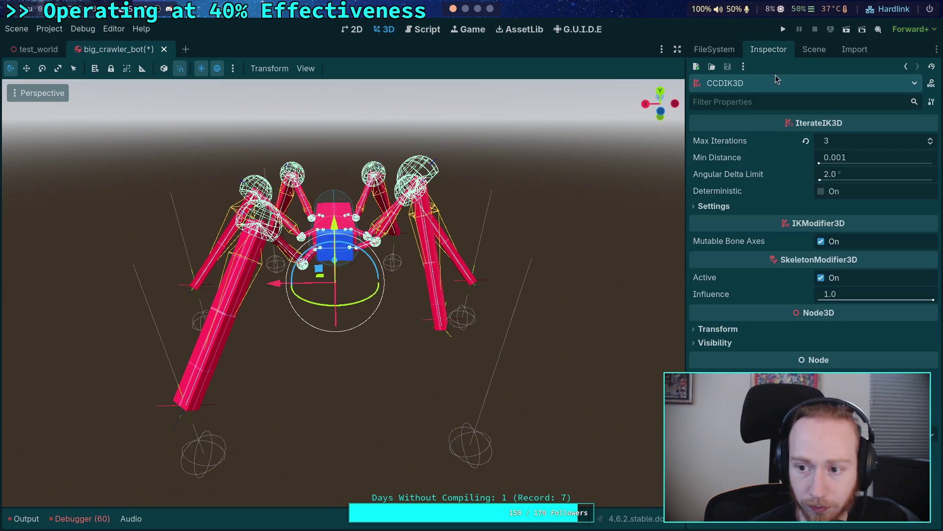
click(931, 141)
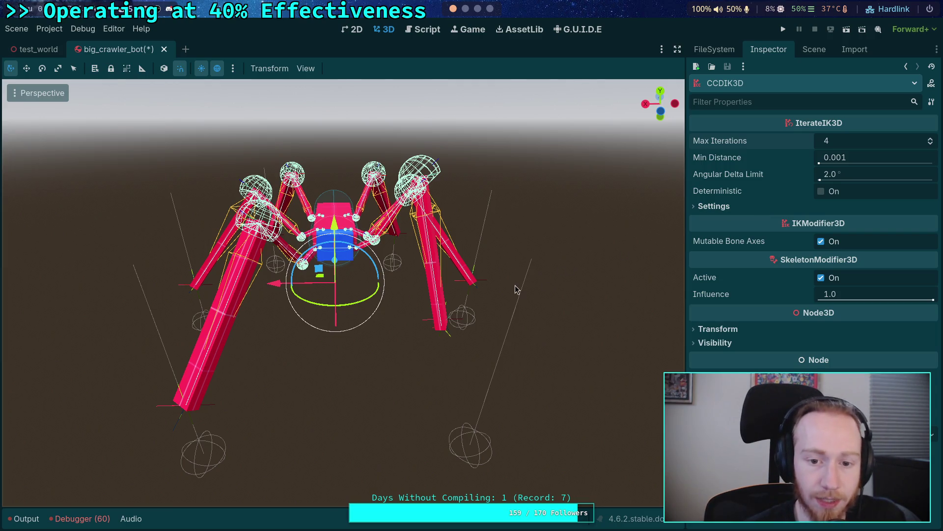
Step: Lower the CCDIK3D Angular Delta Limit step by step through 1.0 and 0.8 to 0.5
click(871, 174)
text(1)
key(Return)
click(871, 174)
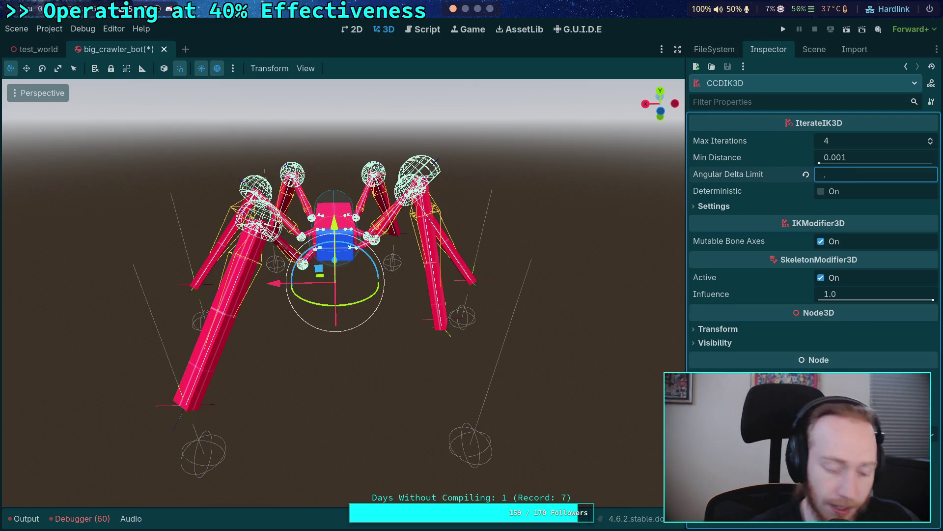
key(Return)
click(871, 174)
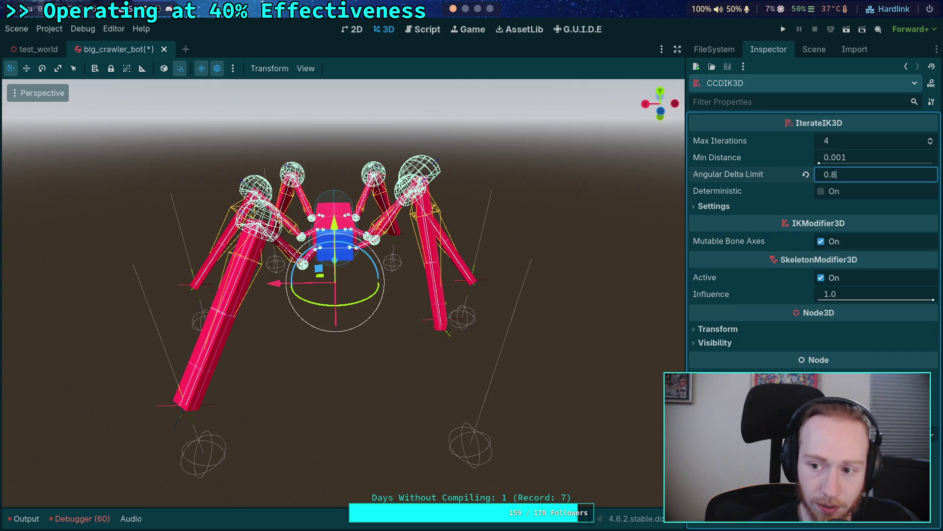
key(Return)
click(871, 174)
Step: Drag FL_Target sideways and along z to (-1.295, -0.9, -0.9) to test the leg
drag(511, 316, 403, 342)
scroll(447, 367, up, 3)
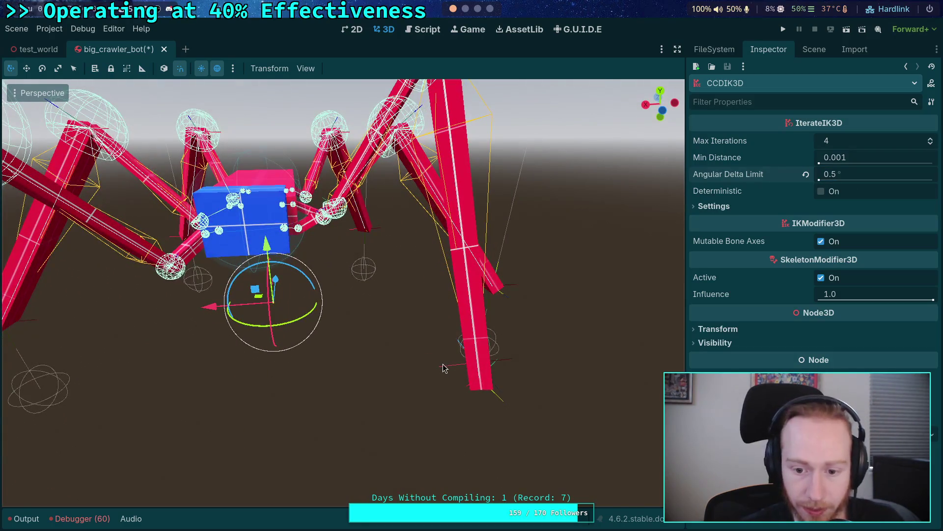
click(447, 366)
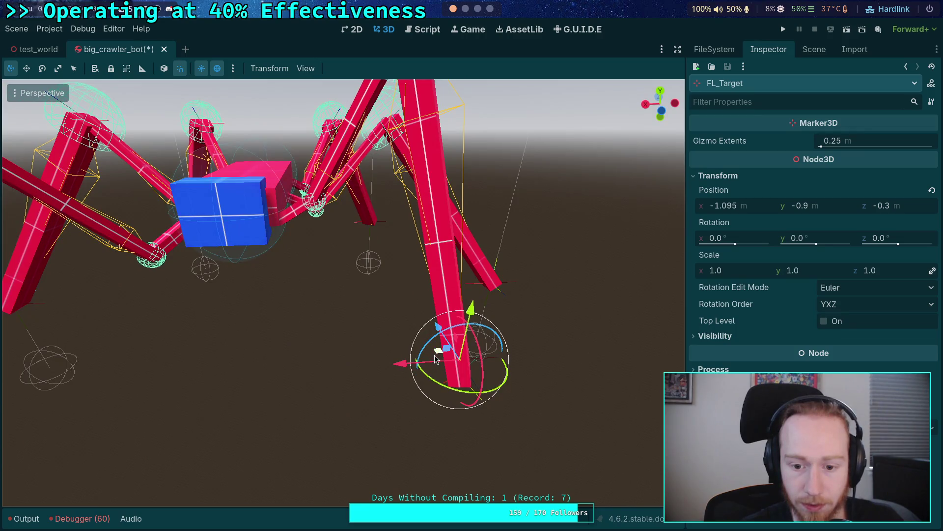
mouse_move(436, 359)
mouse_down()
mouse_move(553, 361)
mouse_move(521, 359)
mouse_up()
scroll(417, 315, up, 3)
scroll(418, 315, down, 3)
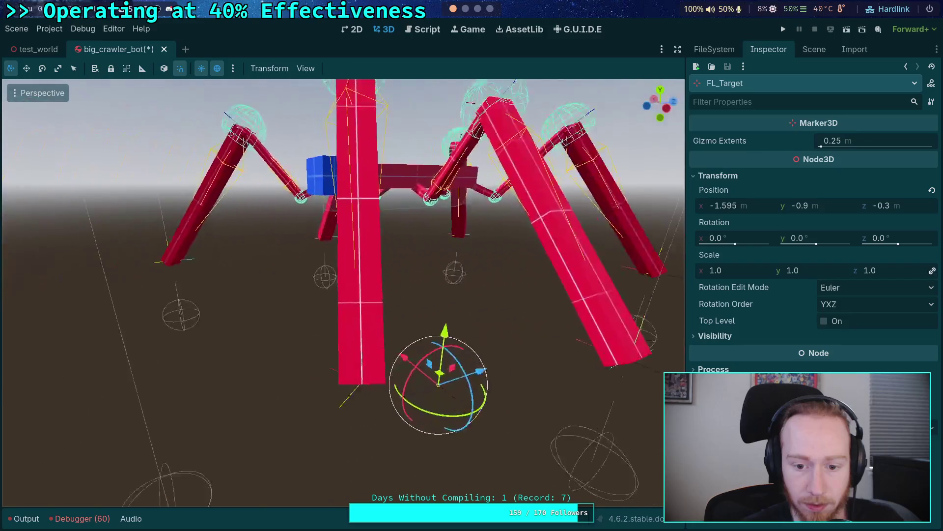
mouse_move(530, 379)
mouse_down()
mouse_move(540, 381)
mouse_move(417, 384)
mouse_move(428, 382)
mouse_move(414, 372)
mouse_up()
scroll(432, 410, down, 3)
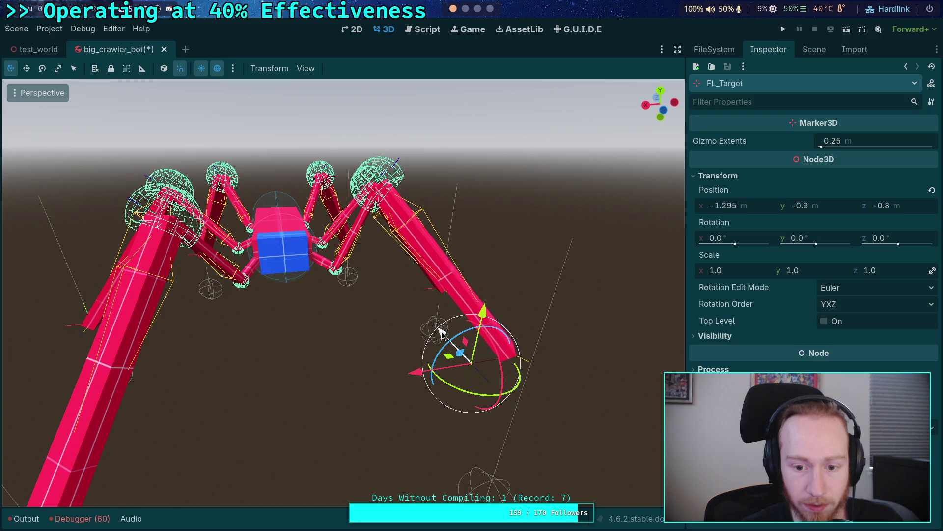
drag(442, 333, 444, 336)
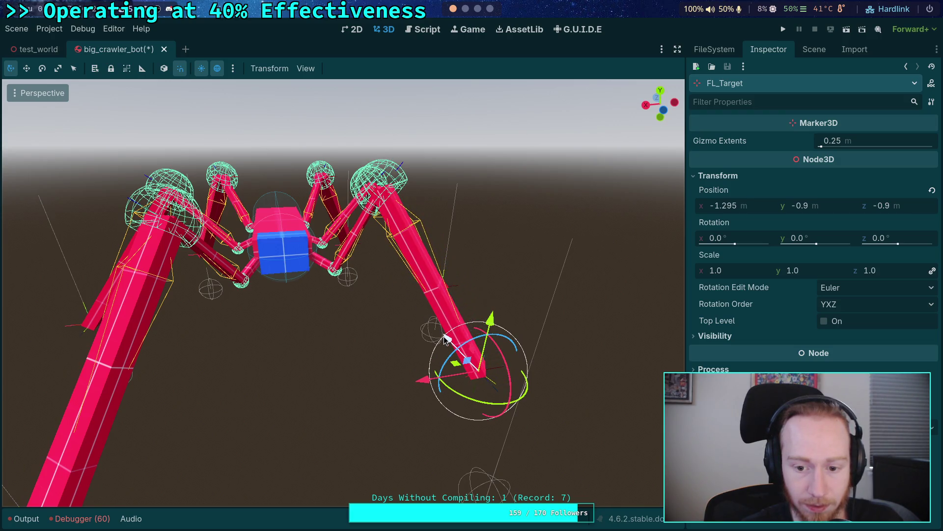
click(813, 50)
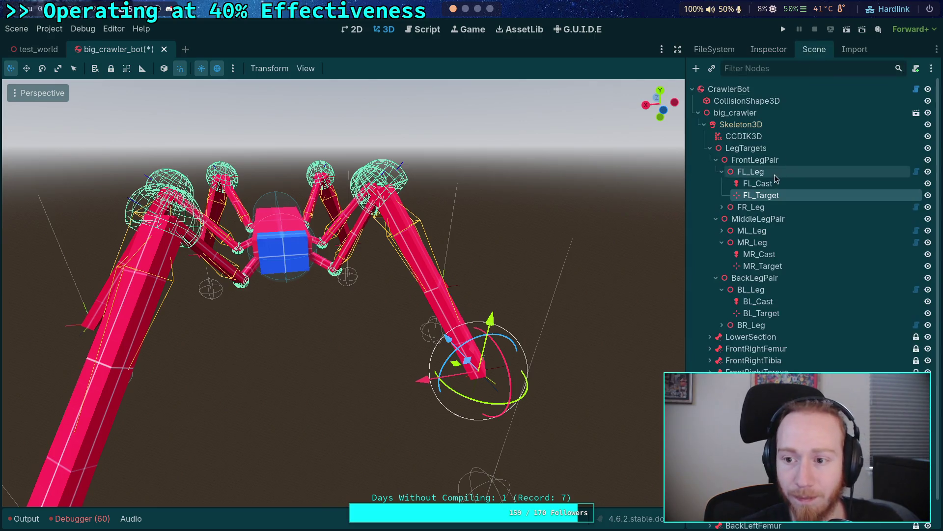
Step: Return the Angular Delta Limit to 2.0 after trying 3.0, then nudge FL_Target to (-1.195, -0.9, -0.8)
click(749, 136)
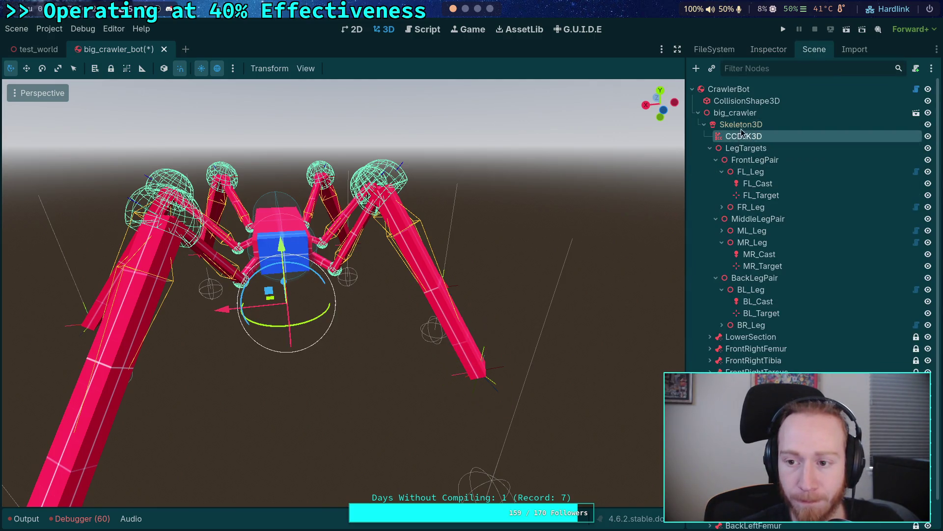
click(766, 49)
click(806, 175)
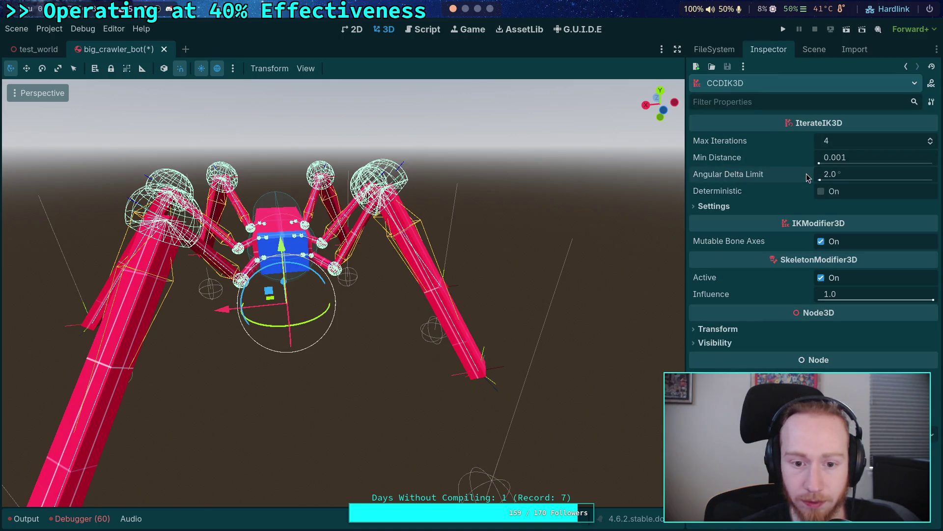
click(857, 177)
text(3)
key(Return)
click(857, 175)
text(2)
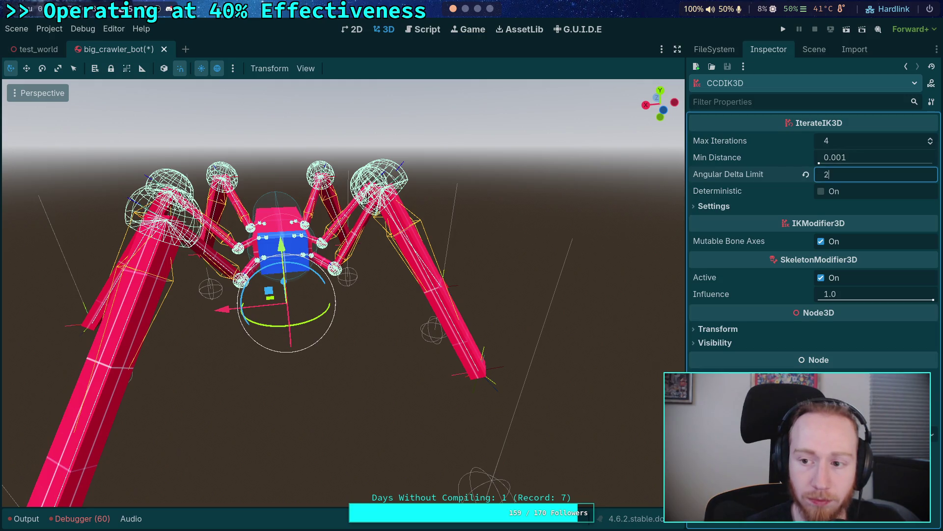
key(Return)
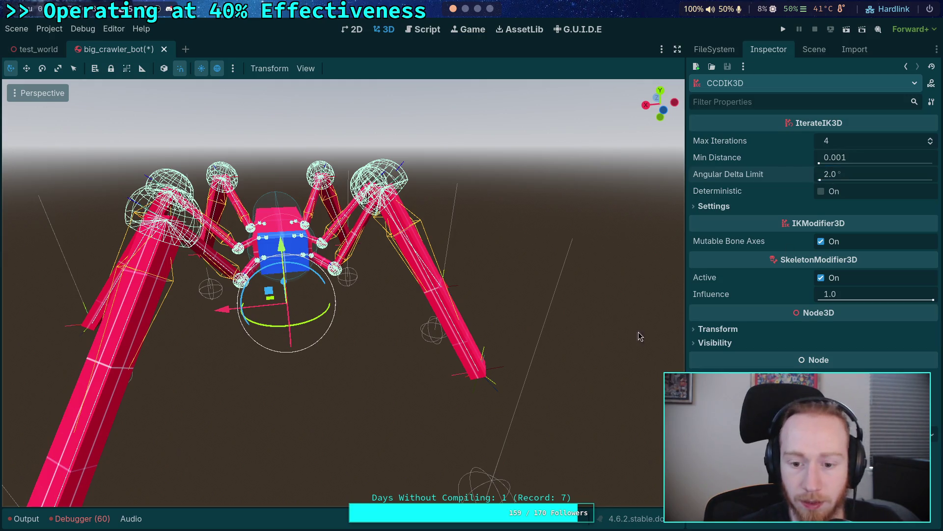
click(465, 377)
mouse_move(448, 343)
mouse_down()
mouse_move(499, 425)
mouse_move(436, 346)
mouse_move(331, 385)
mouse_move(455, 383)
mouse_move(313, 388)
mouse_move(541, 377)
mouse_move(393, 378)
mouse_move(408, 377)
mouse_up()
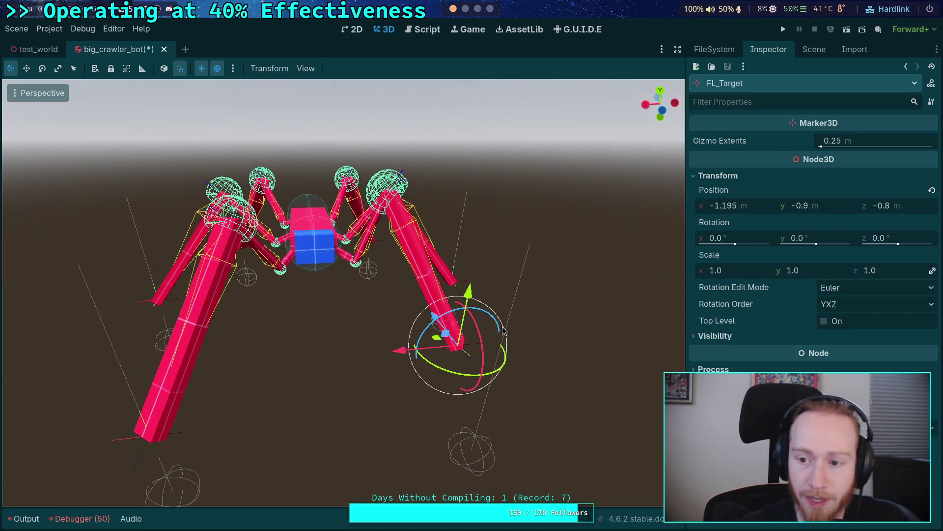
Step: Select CCDIK3D and toggle its Active setting repeatedly to re-run the leg IK solve
click(816, 52)
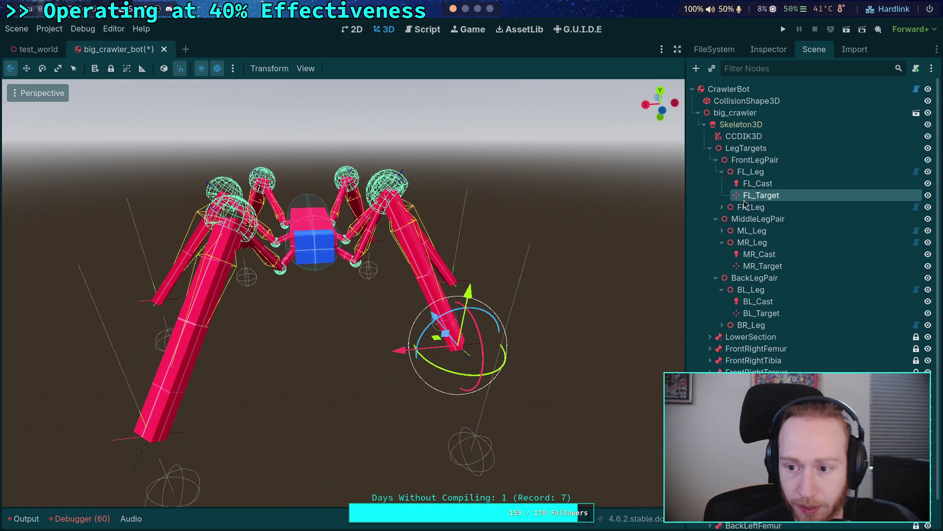
click(744, 136)
click(762, 50)
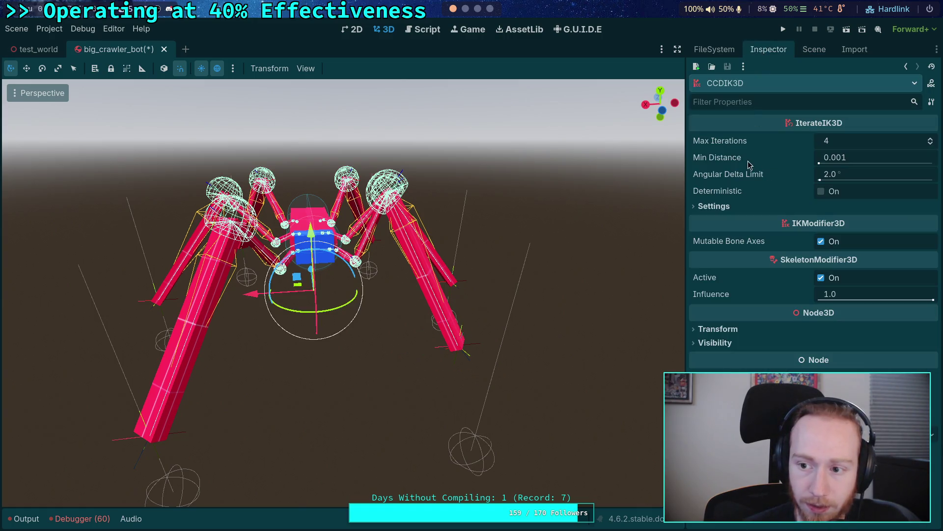
click(822, 278)
click(821, 278)
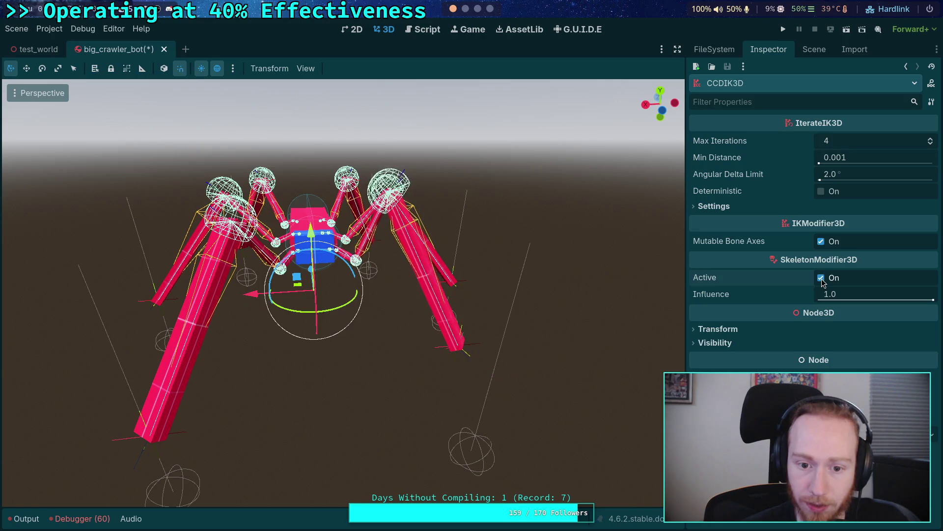
click(822, 279)
click(822, 279)
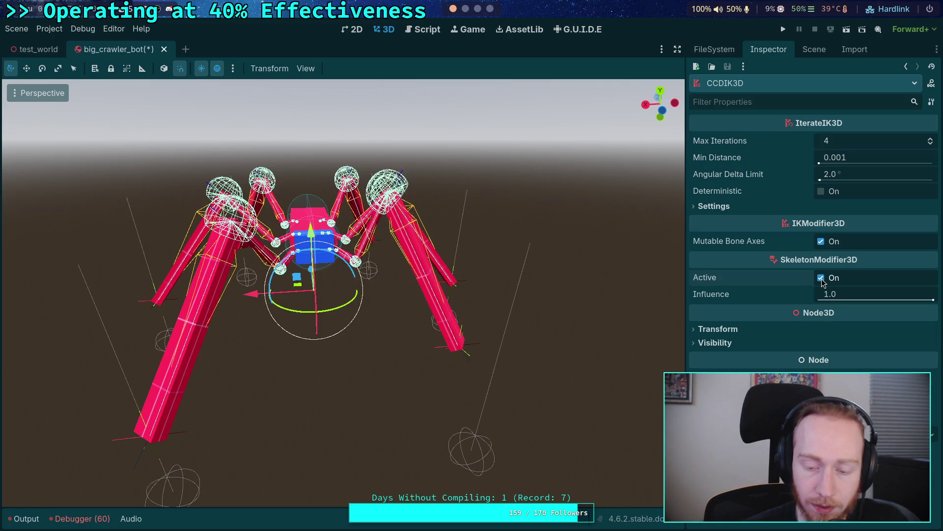
click(821, 278)
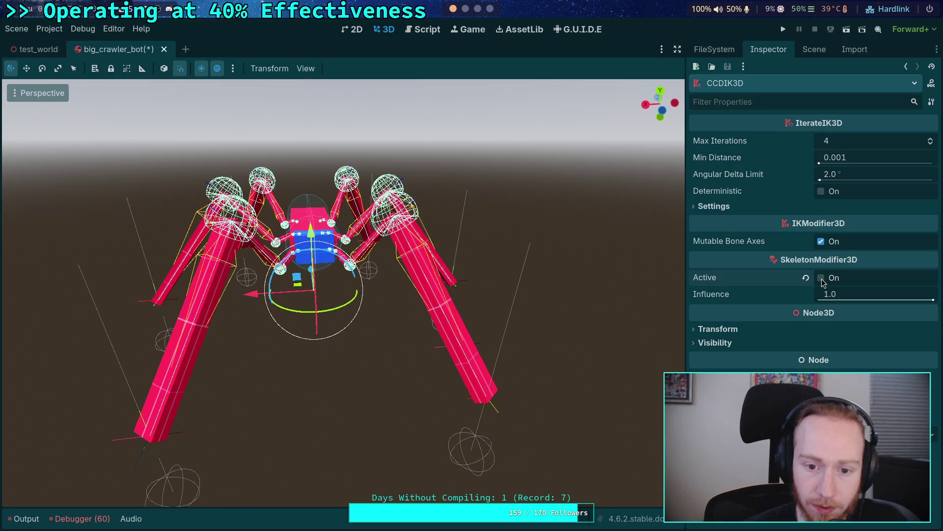
click(822, 279)
click(822, 279)
click(822, 279)
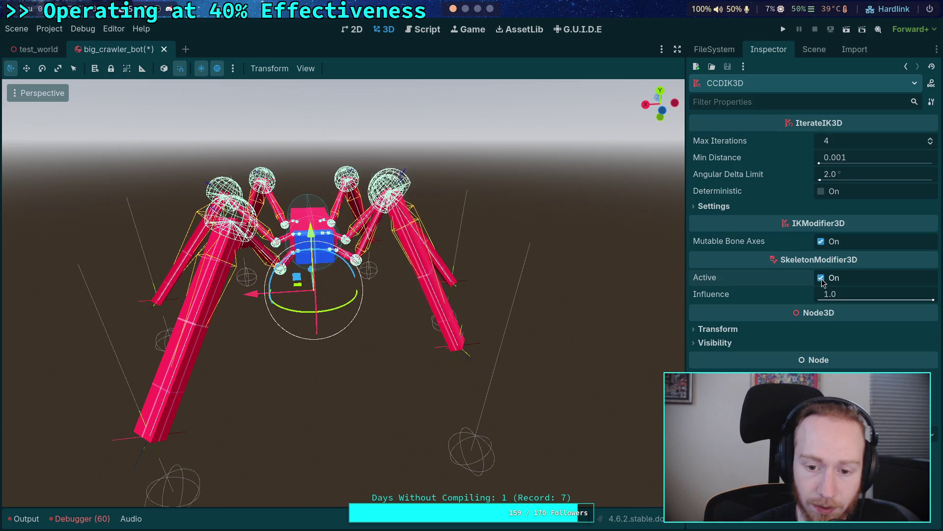
Step: Try an Angular Delta Limit of 1.0, then 0.5, re-solving the IK after each
click(872, 180)
text(1)
key(Return)
click(822, 278)
click(821, 278)
click(821, 278)
click(822, 278)
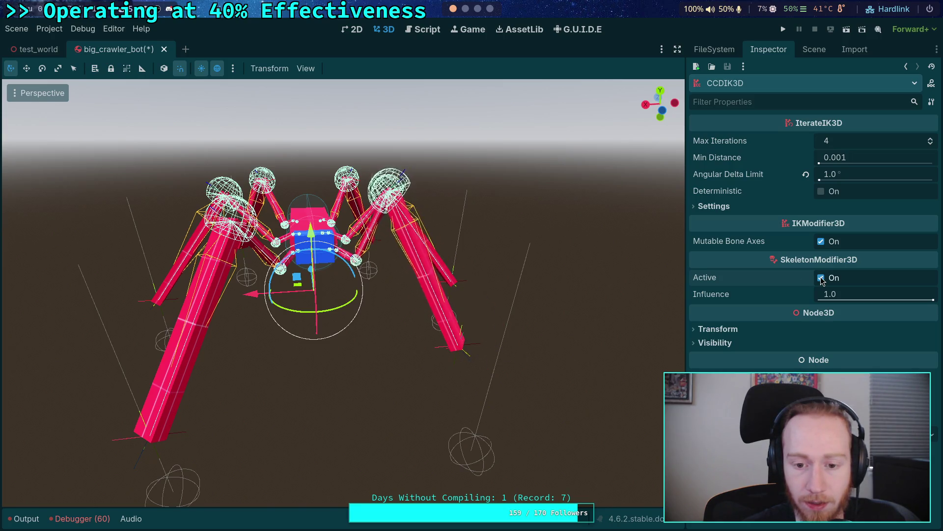
click(853, 178)
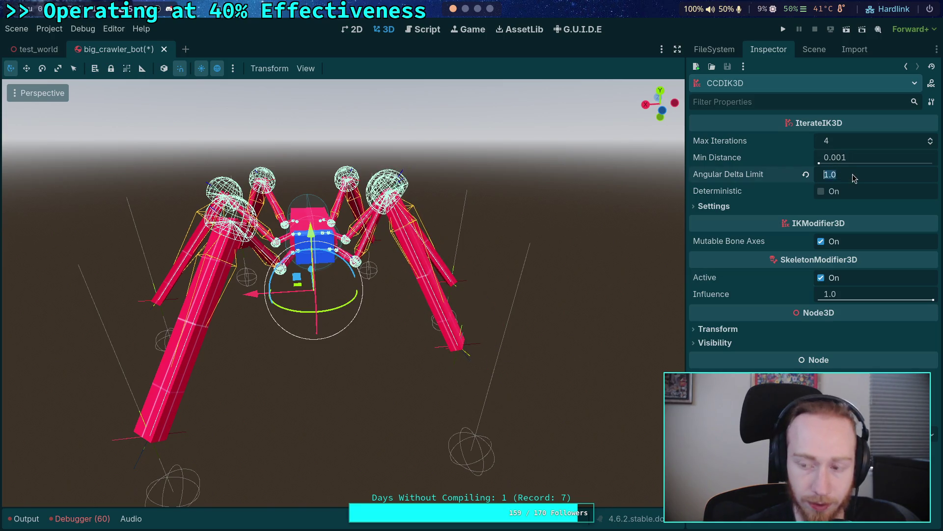
text(0.5)
key(Return)
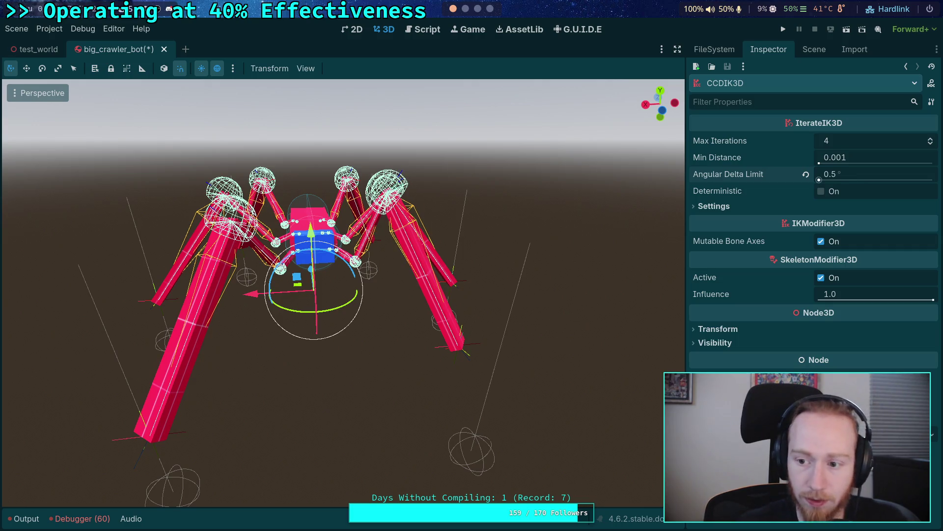
click(821, 278)
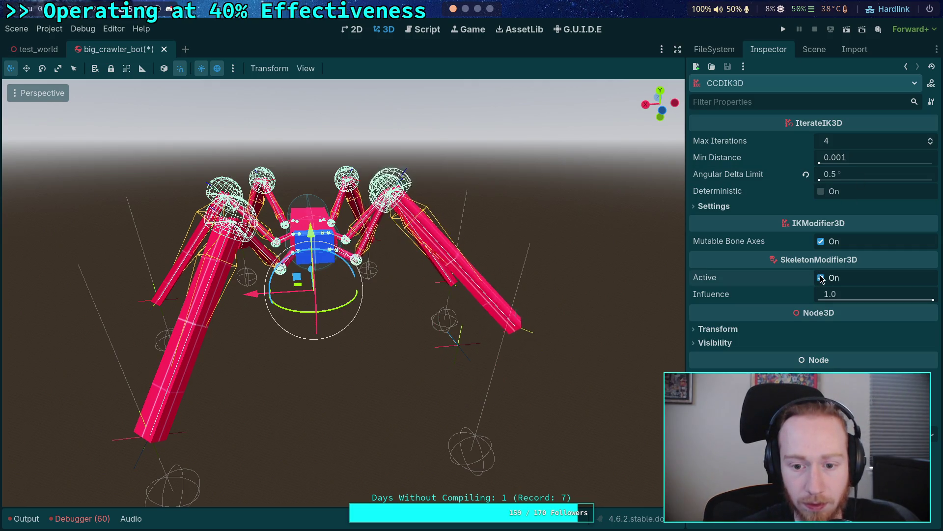
Step: Raise Max Iterations from 4 to 5, then 6, toggling the modifier to compare
click(931, 140)
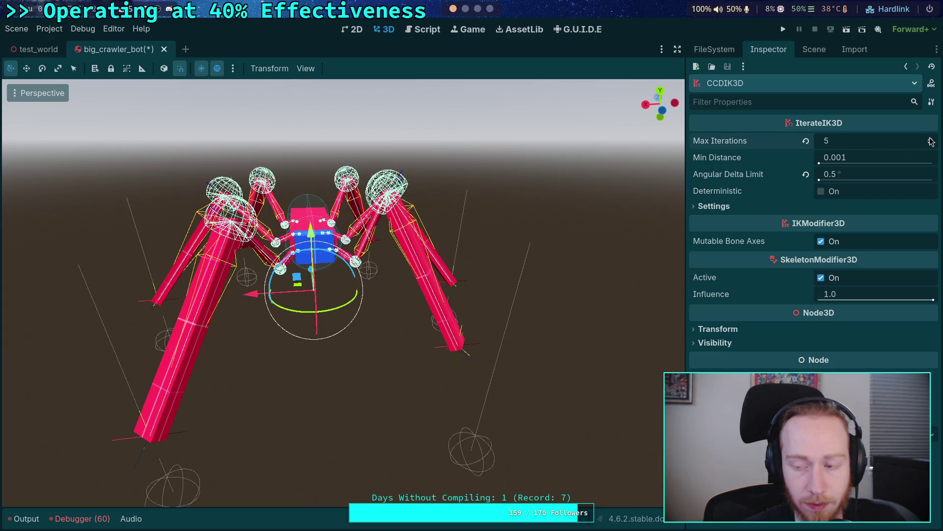
click(822, 283)
click(821, 283)
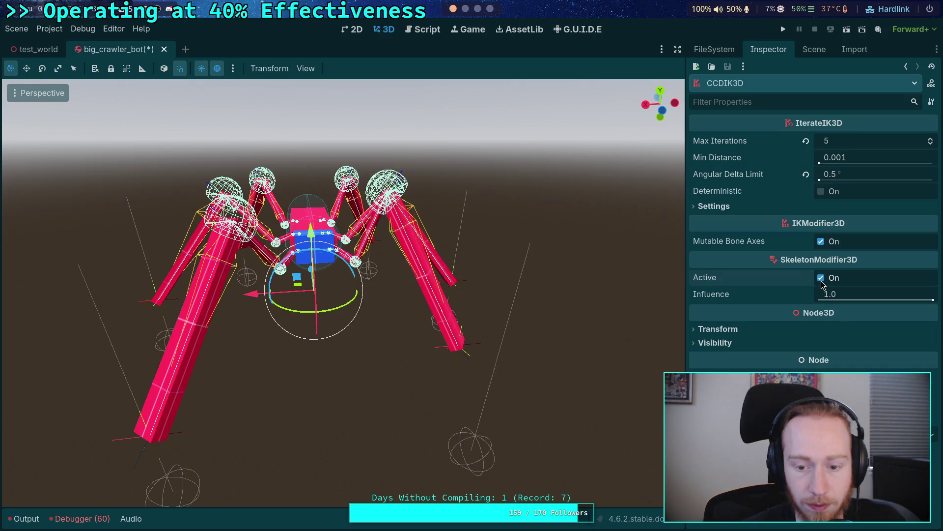
click(932, 140)
click(821, 278)
click(821, 278)
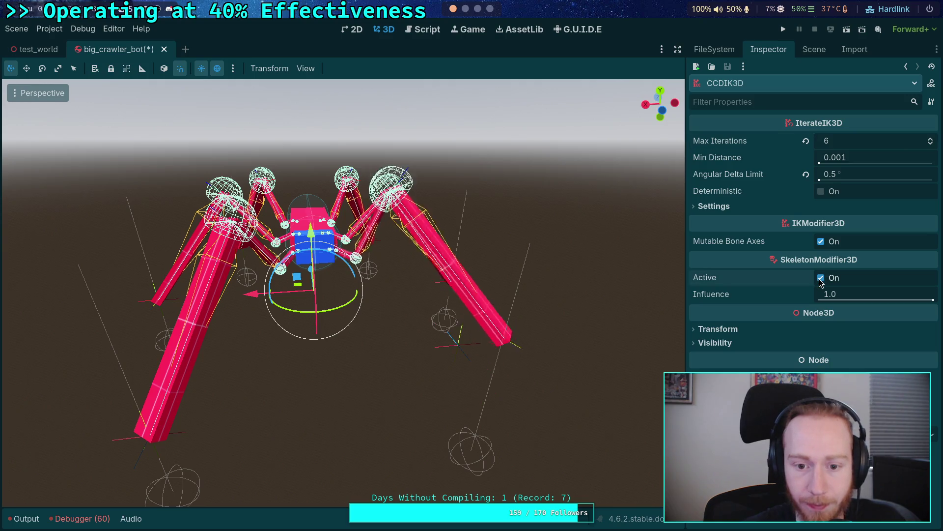
click(821, 278)
click(821, 278)
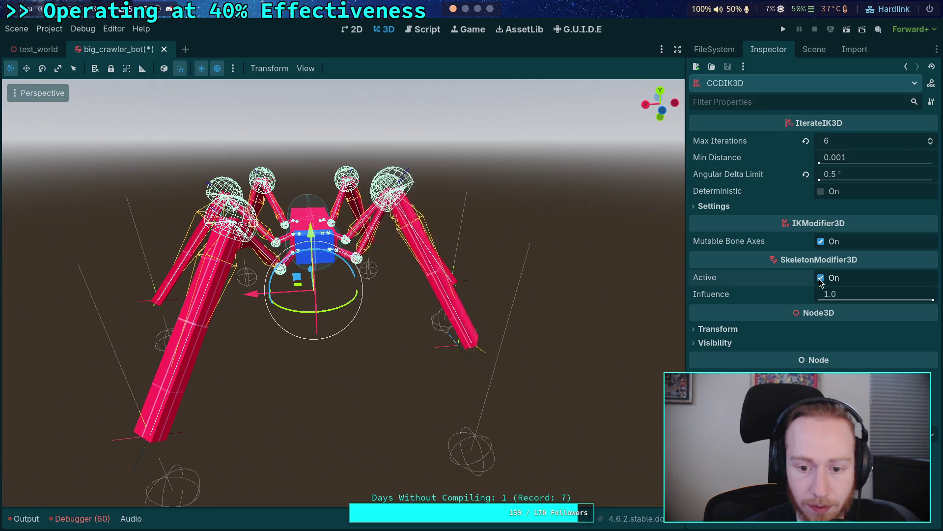
click(821, 279)
click(822, 278)
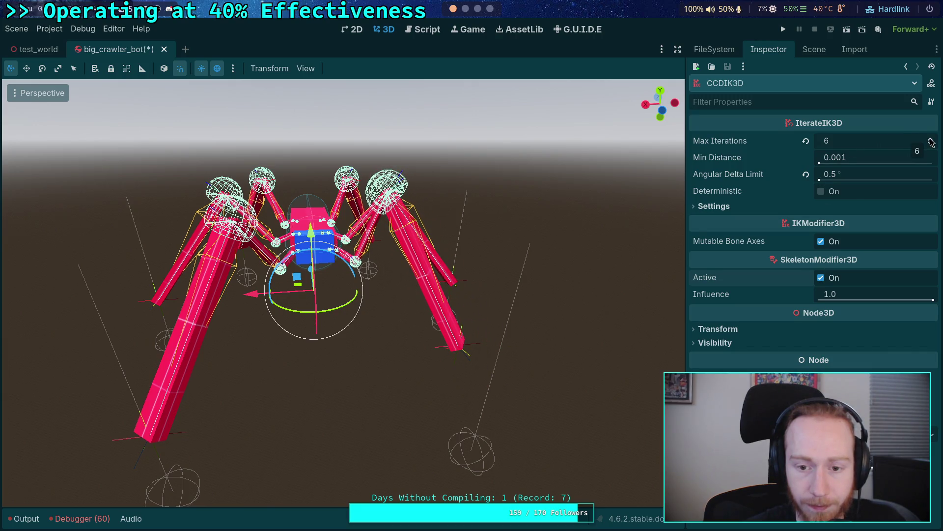
Step: Retry an Angular Delta Limit of 1.0, then settle back on 0.5, re-solving each time
click(876, 175)
text(1)
key(Return)
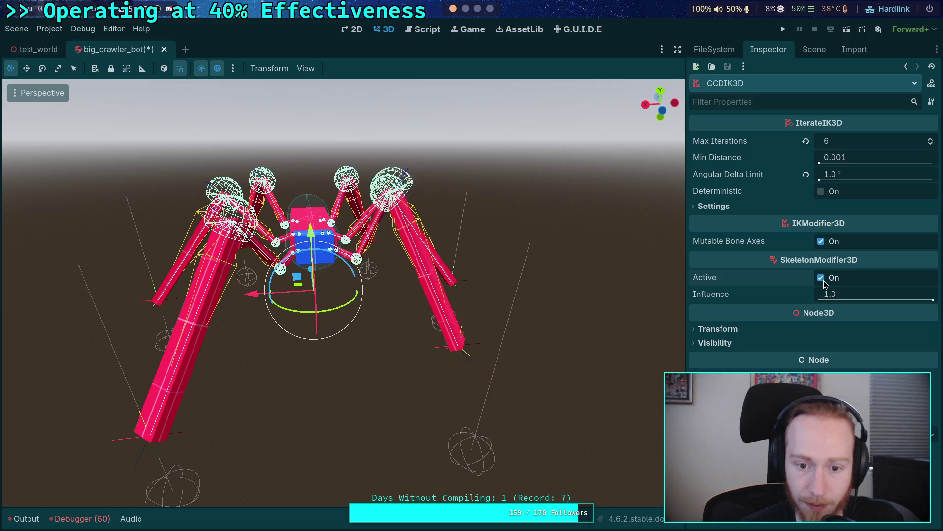
double_click(821, 278)
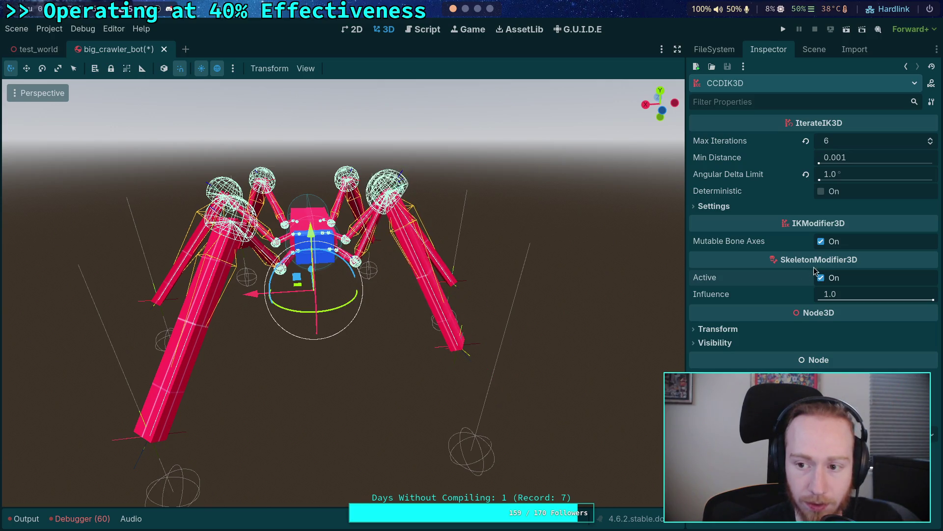
click(870, 180)
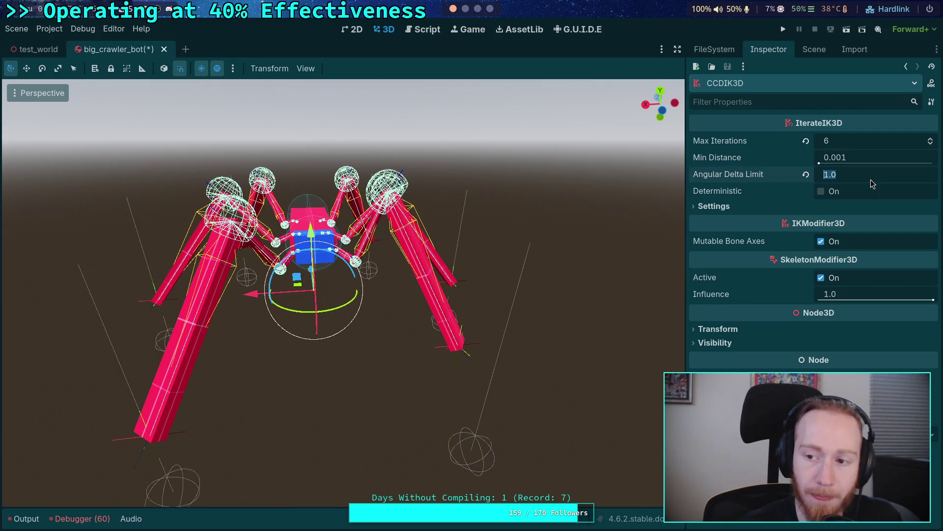
text(0.5)
key(Return)
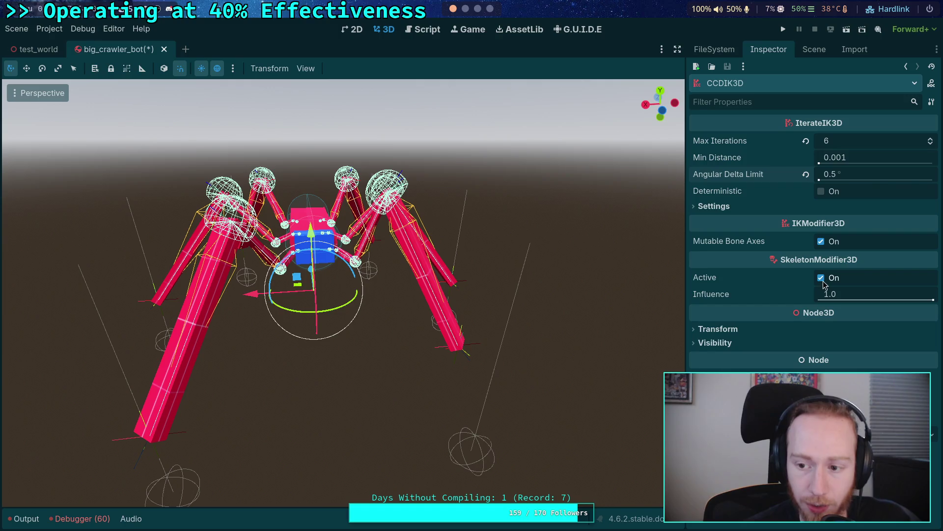
click(821, 278)
click(821, 278)
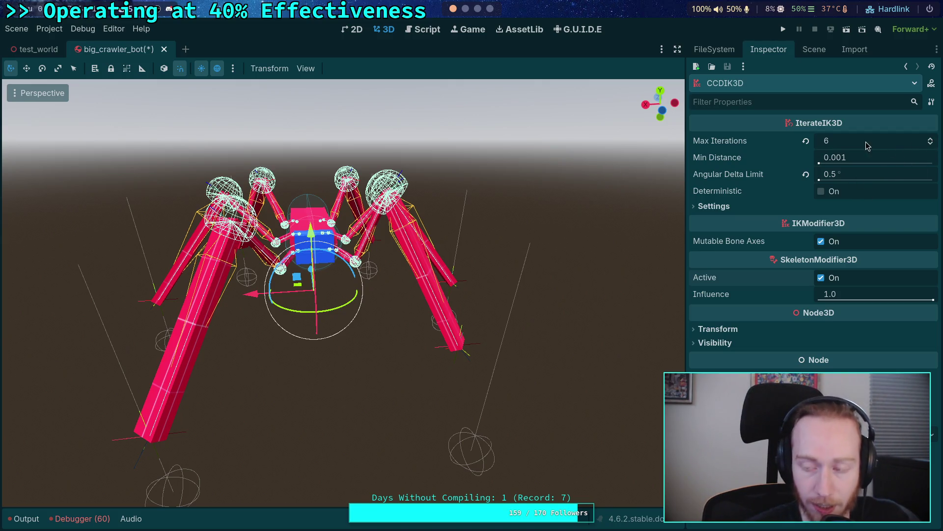
Step: Step Max Iterations up from 6, then down to 11, toggling the modifier to retest
click(931, 141)
click(822, 278)
click(821, 277)
click(821, 278)
click(822, 278)
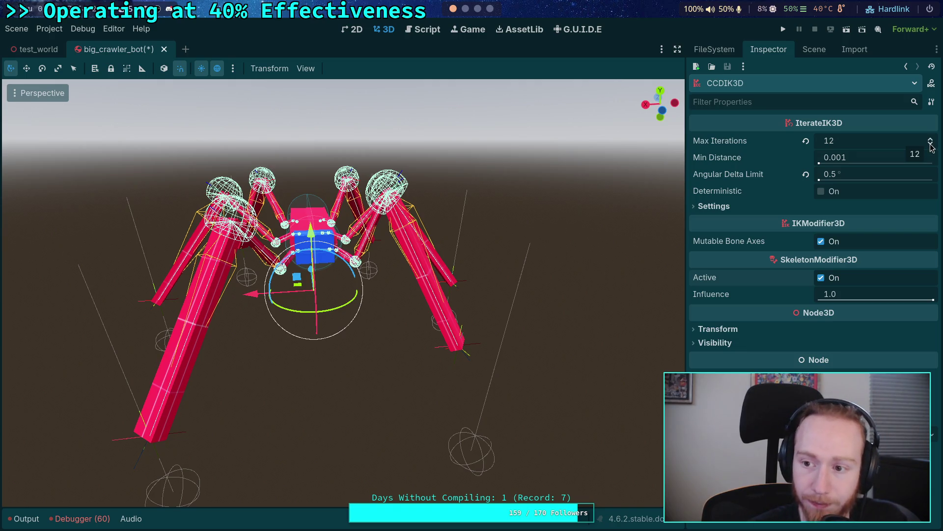
click(931, 147)
click(821, 278)
click(821, 278)
click(821, 278)
click(821, 279)
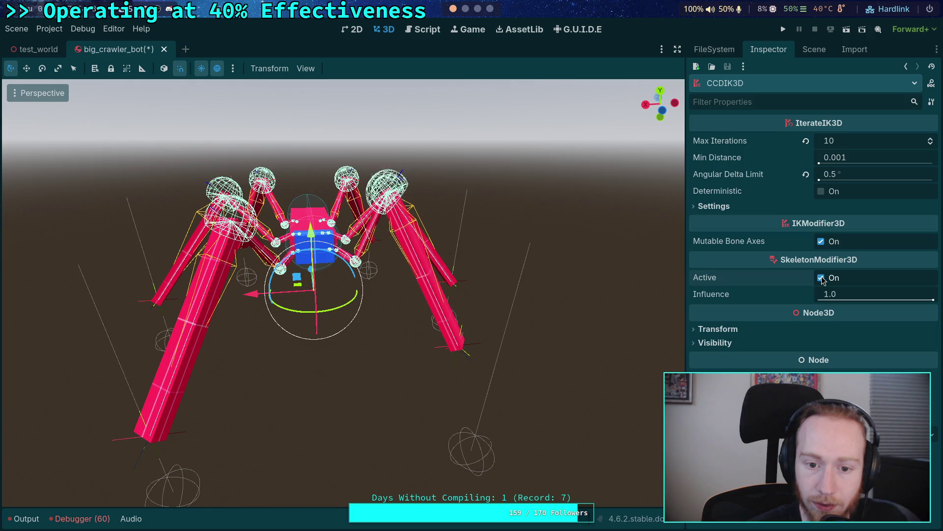
click(822, 278)
click(821, 278)
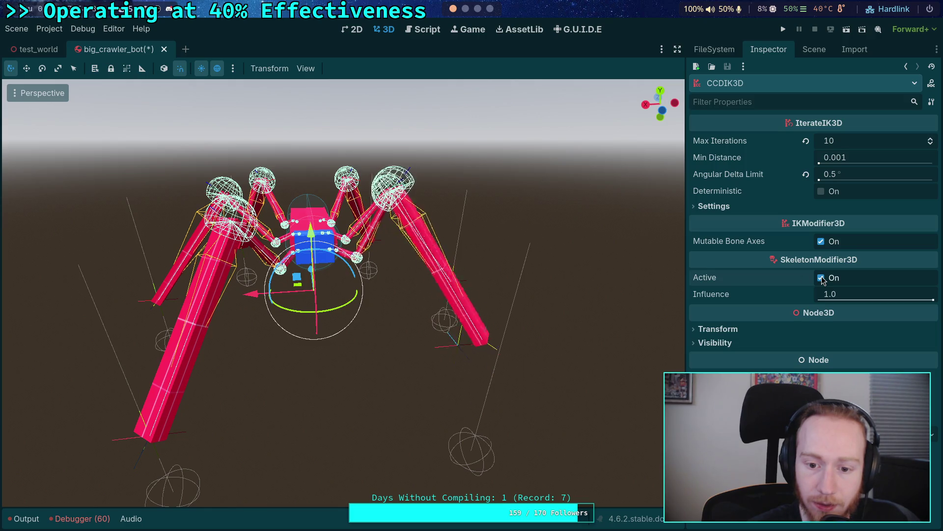
Step: Settle Max Iterations at 10, disable the modifier to compare poses, and show the Scene tree
click(932, 140)
click(931, 139)
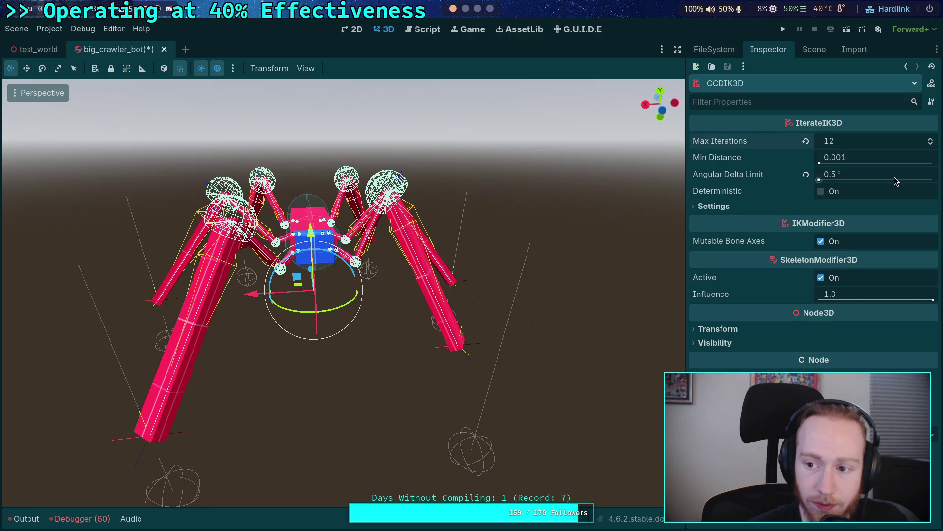
click(821, 278)
click(822, 278)
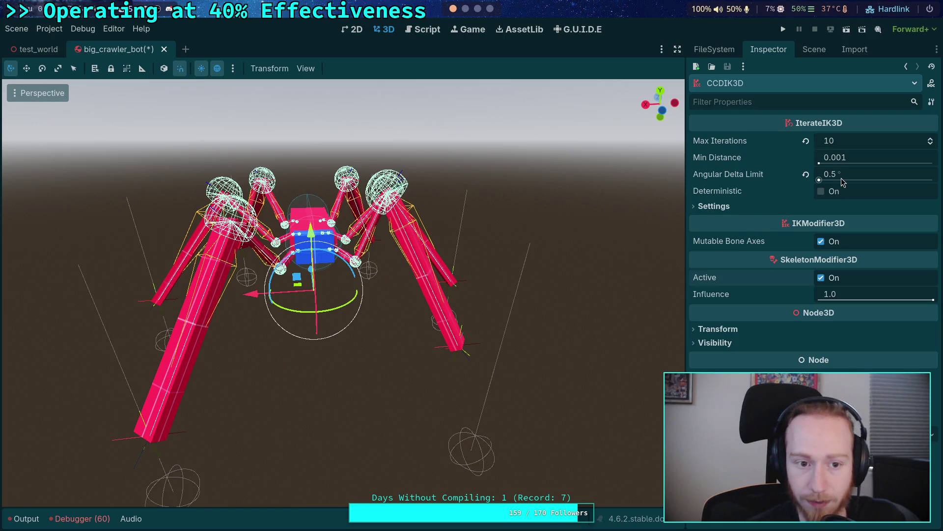
mouse_move(842, 181)
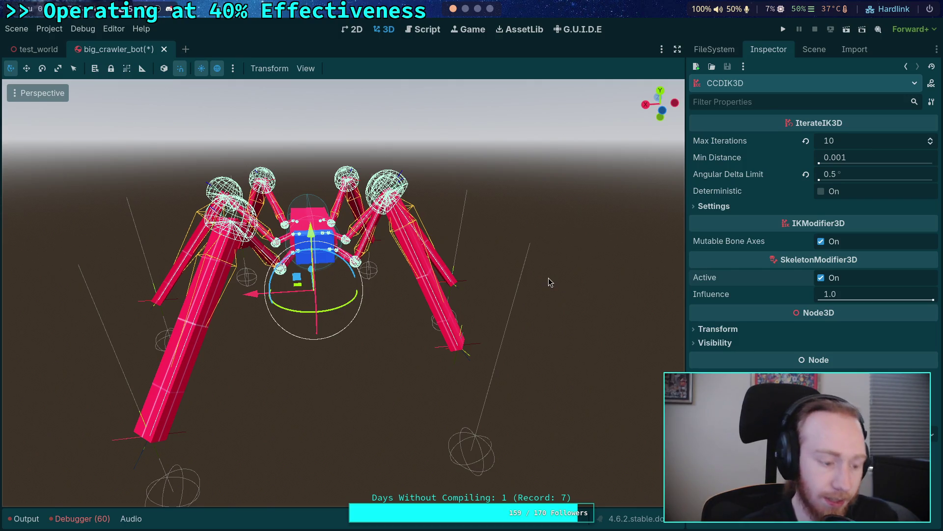
click(822, 278)
click(815, 49)
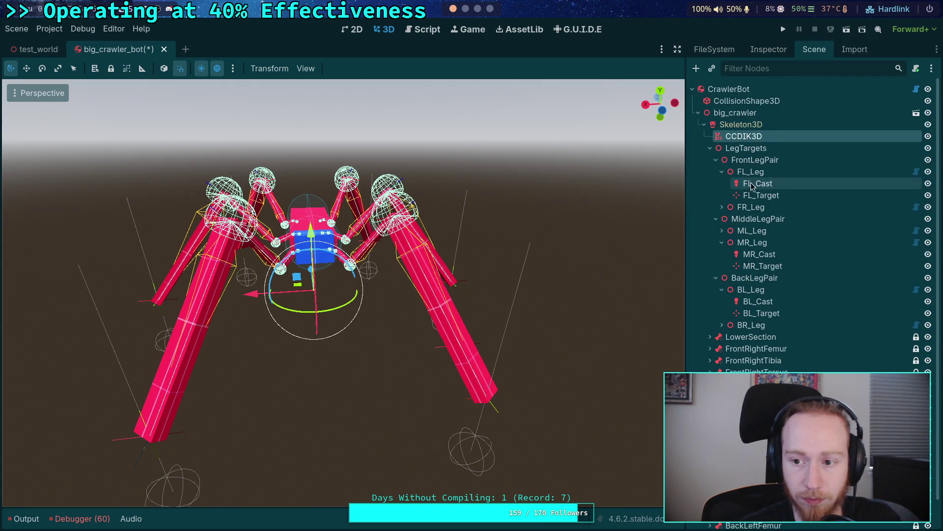
Step: Move the FL_Target leg target down and save the scene
click(759, 195)
drag(432, 314, 433, 400)
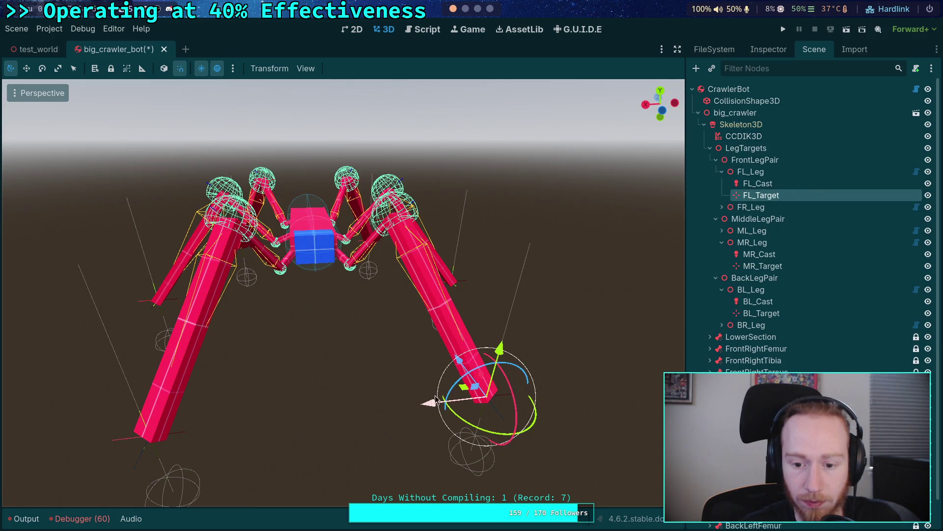
drag(561, 379, 506, 352)
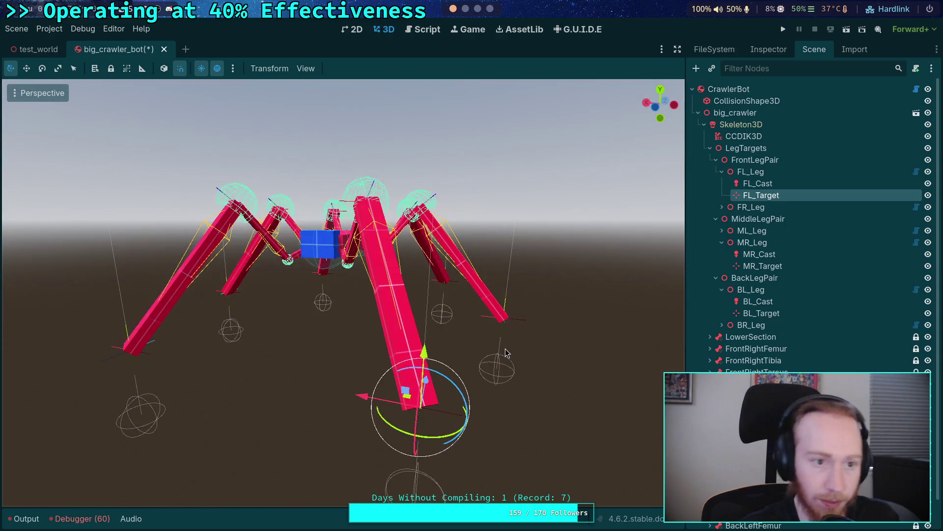
key(ctrl+s)
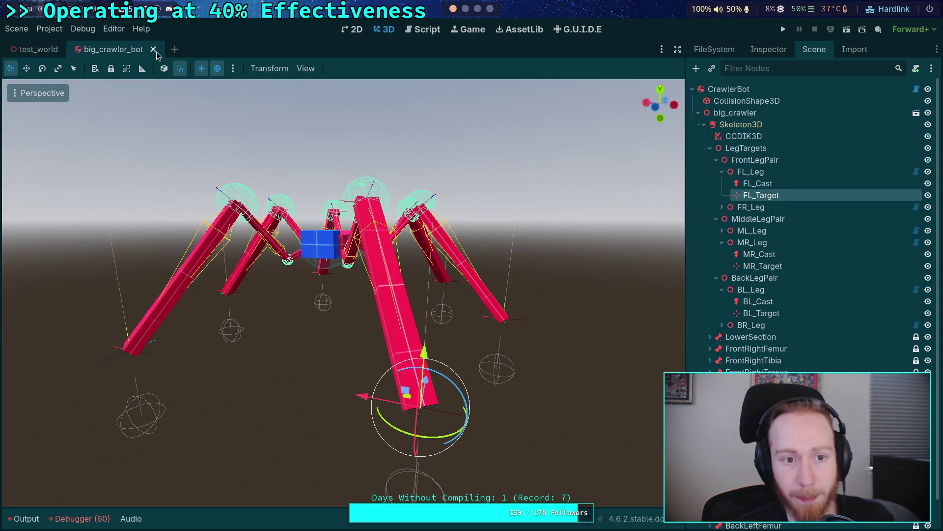
Step: Close big_crawler_bot, run the project, and walk the crawler toward the camera with S
click(154, 49)
click(783, 29)
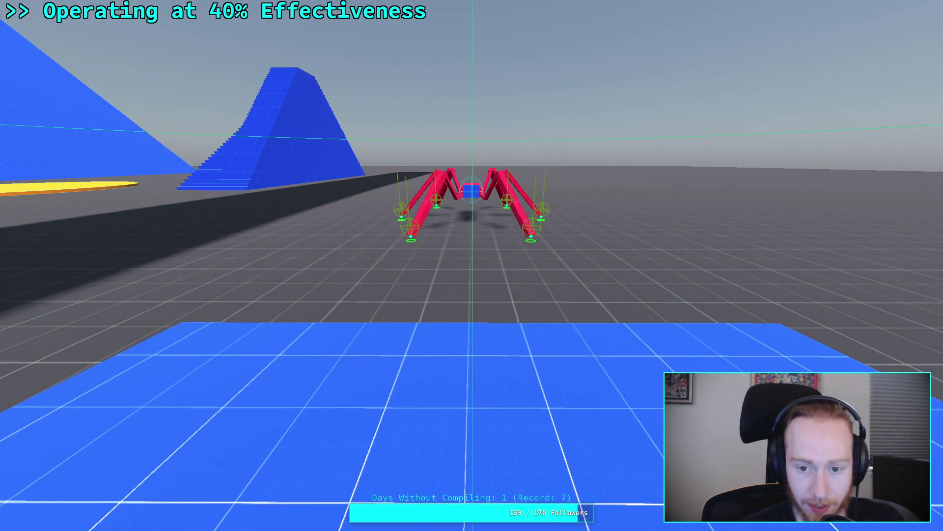
key(s)
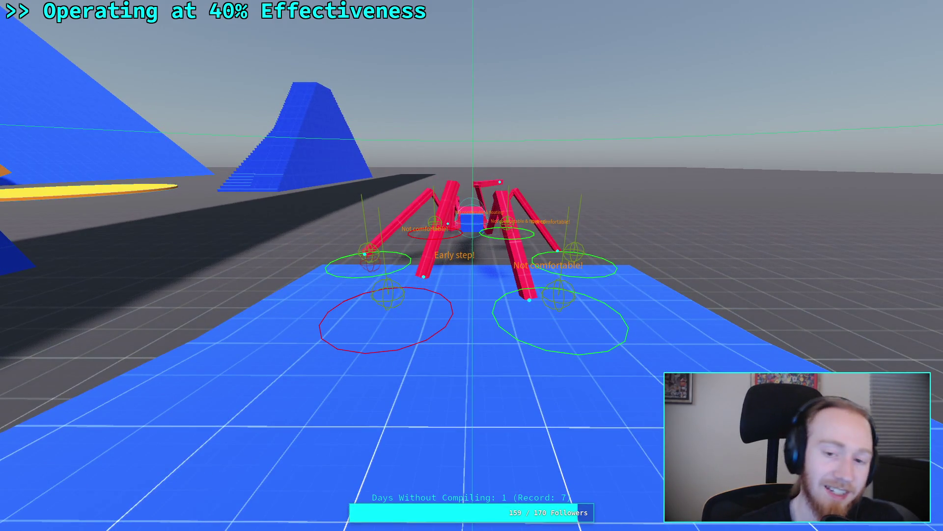
key(s)
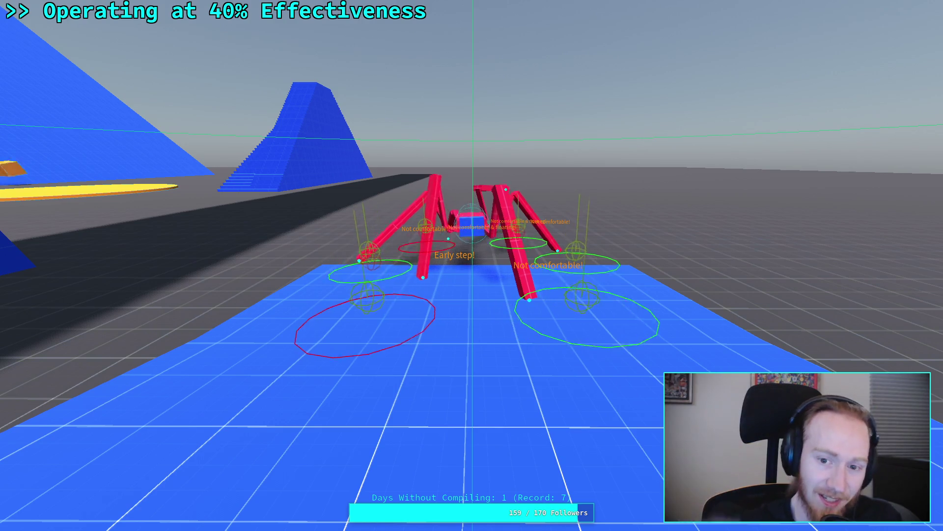
key(s)
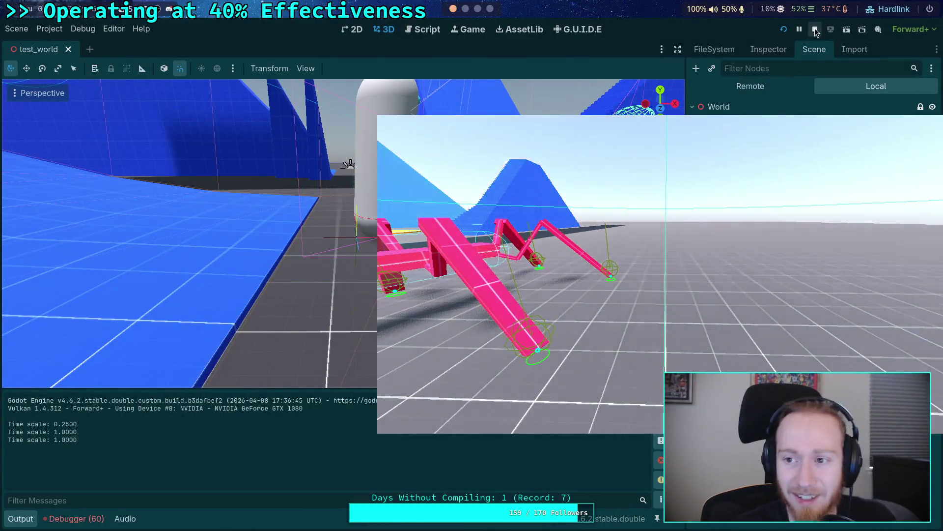
Step: Stop the game, rotate CrawlerBot, and rotate the Player about -165° and place it on the bot's right
click(815, 29)
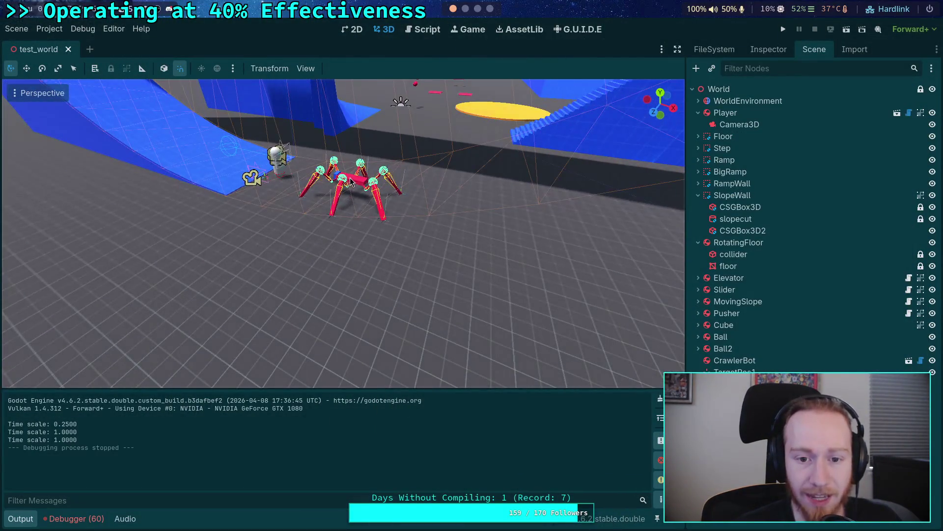
click(354, 190)
drag(350, 225, 376, 220)
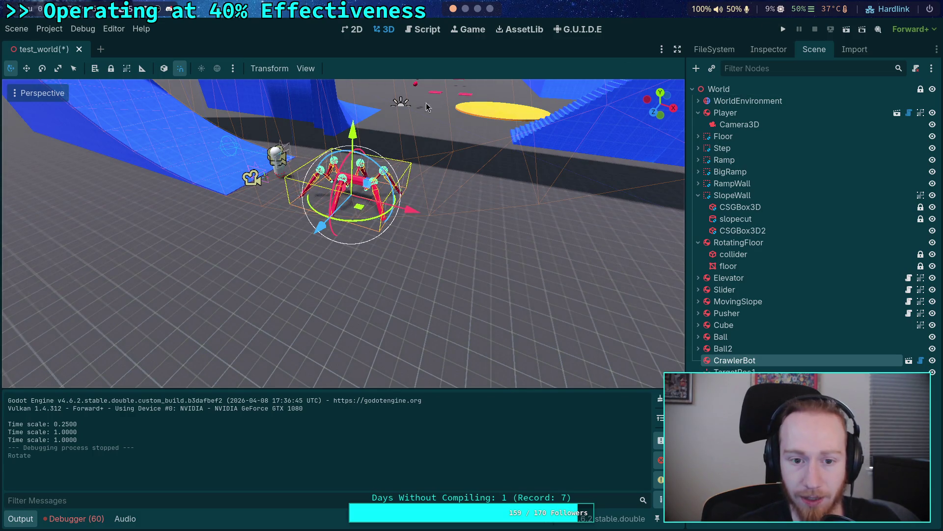
click(270, 158)
mouse_move(269, 207)
mouse_down()
mouse_move(283, 127)
mouse_move(295, 131)
mouse_up()
mouse_move(332, 196)
mouse_down()
mouse_move(484, 238)
mouse_move(580, 300)
mouse_move(605, 258)
mouse_up()
Step: Run the test world again, walk the crawler forward with W, then quit with F8
click(782, 29)
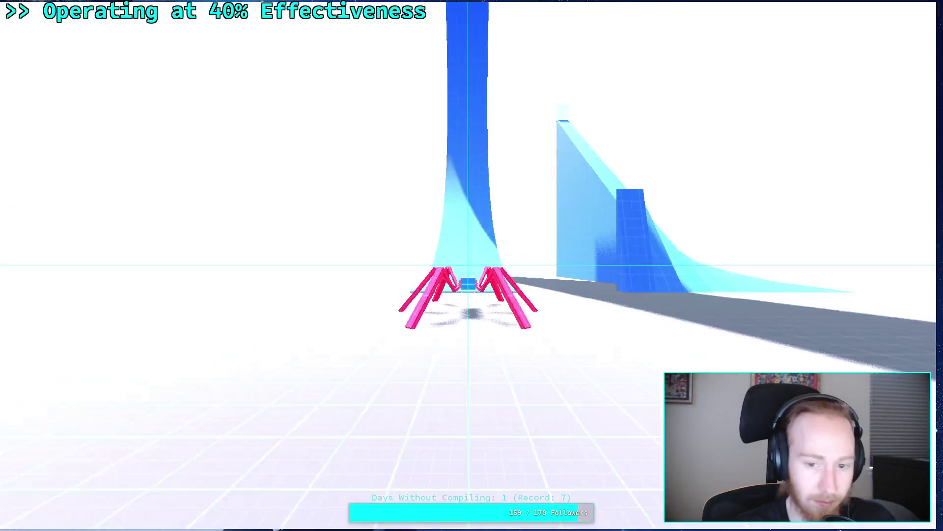
key(w)
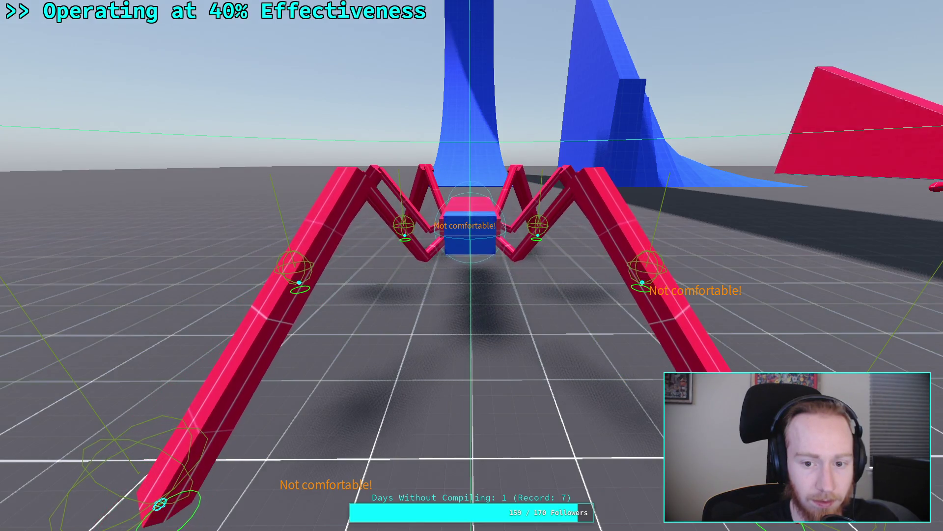
scroll(472, 265, down, 5)
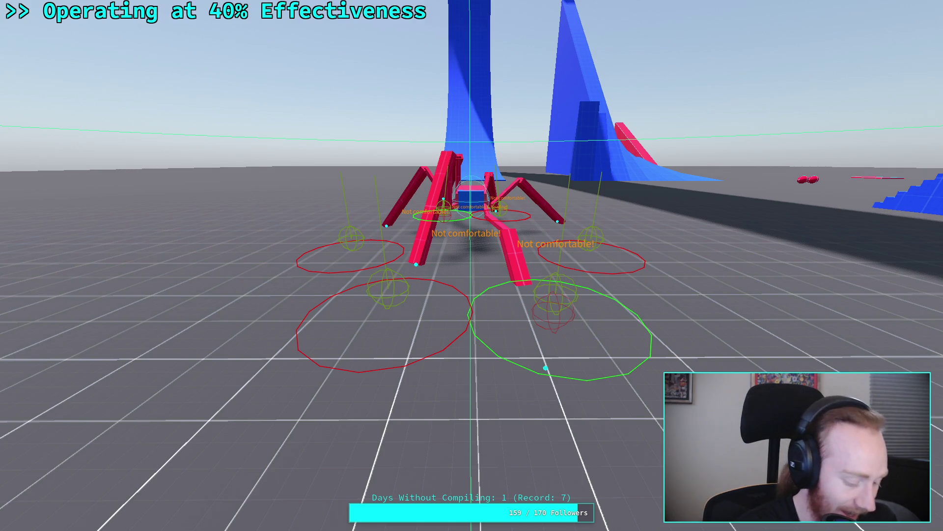
key(F8)
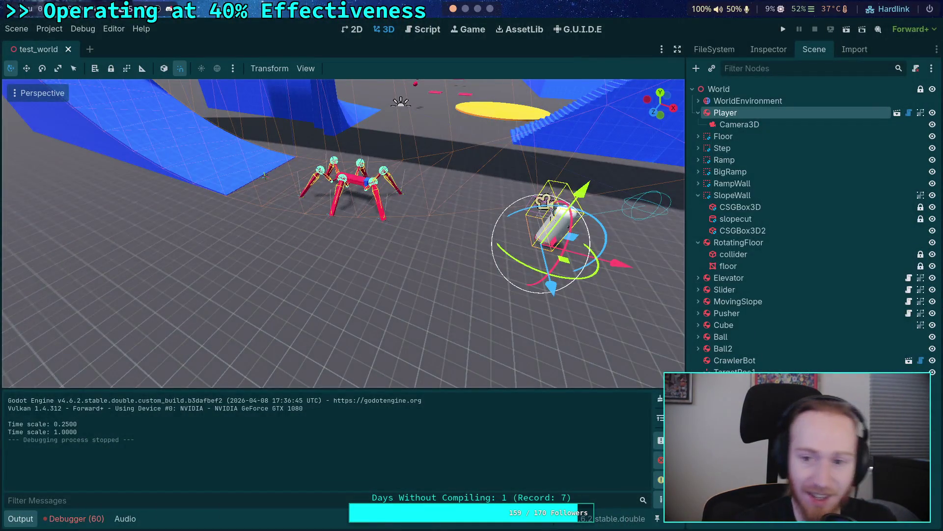
Step: Switch to CrawlerLeg.gd and widen the code area by hiding the script list and narrowing the scene tree
click(425, 30)
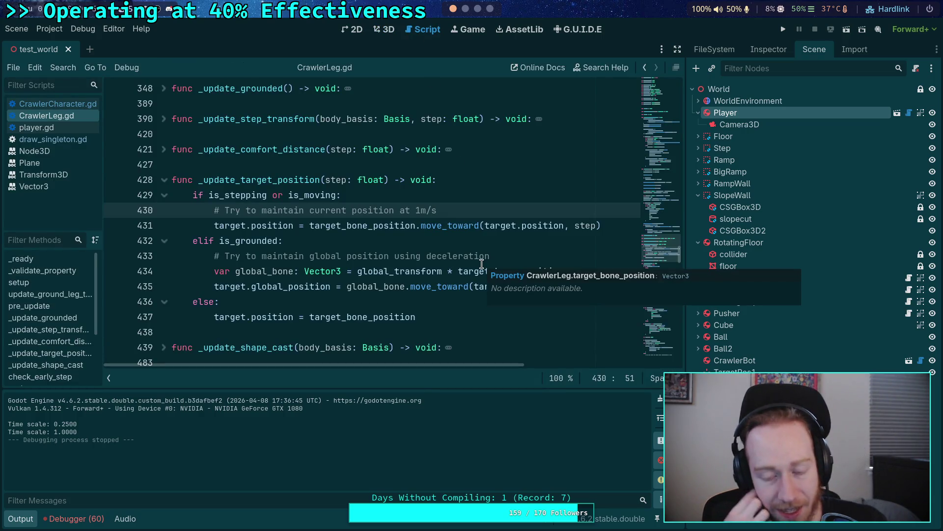
mouse_move(238, 364)
mouse_down()
mouse_move(329, 375)
mouse_move(290, 373)
mouse_move(136, 323)
mouse_up()
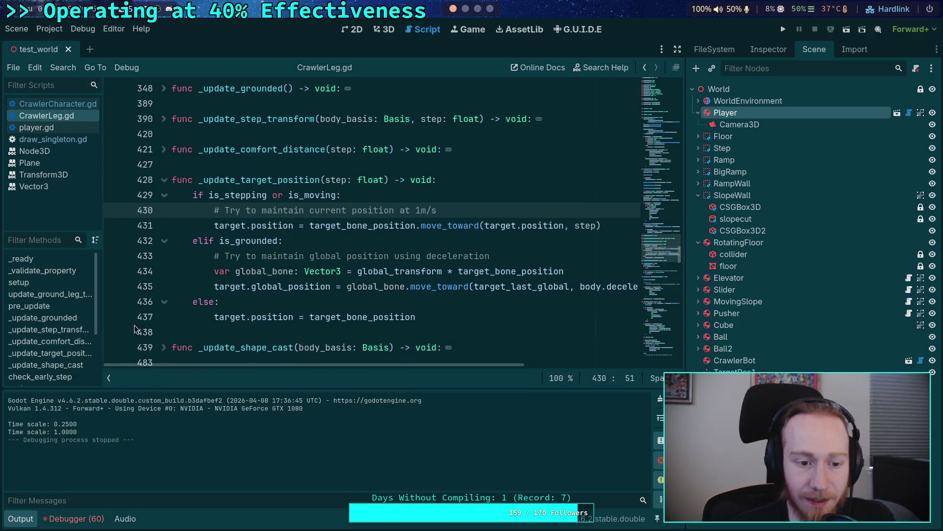
click(109, 378)
drag(686, 288, 759, 278)
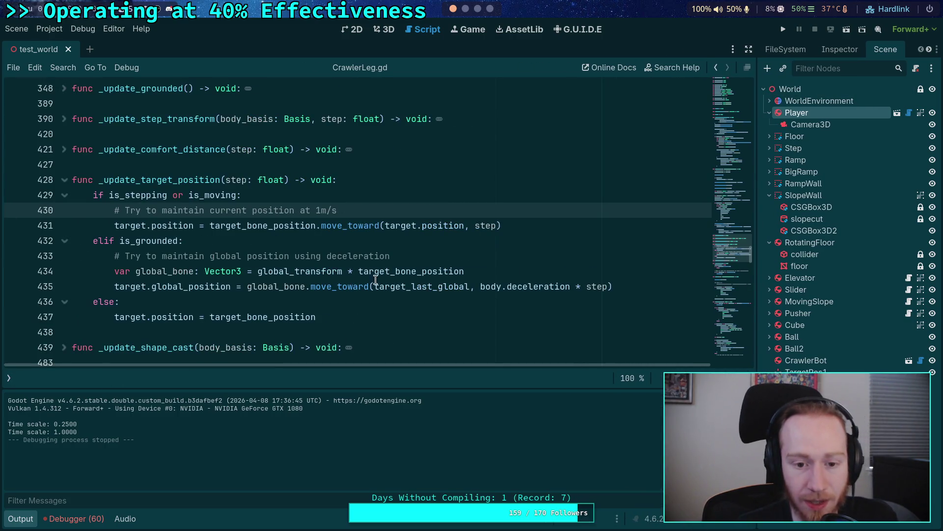
Step: Select 'position' and then 'step' on line 431 to inspect them
double_click(428, 225)
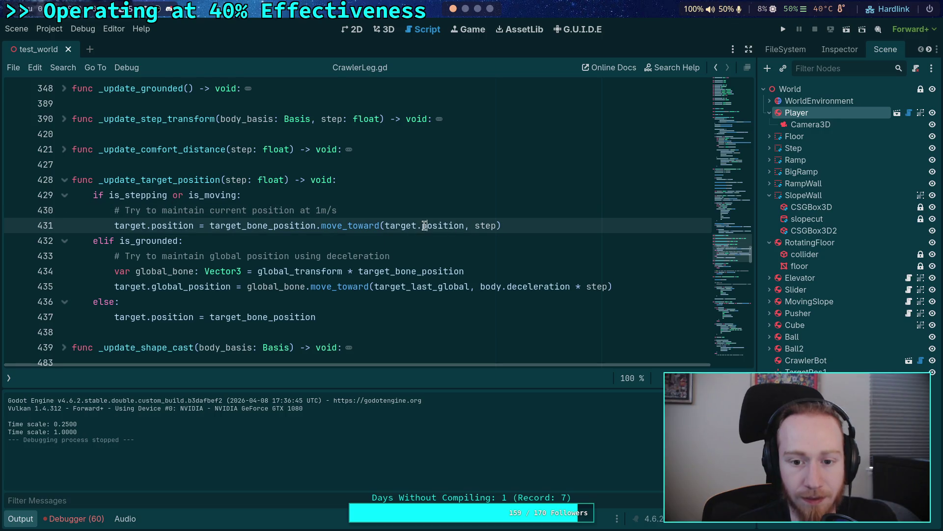
mouse_move(500, 287)
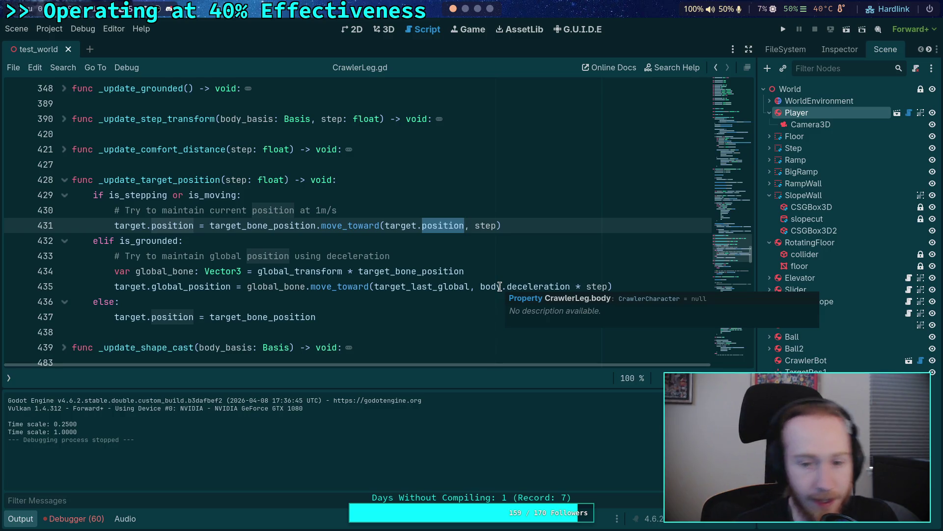
drag(476, 225, 491, 225)
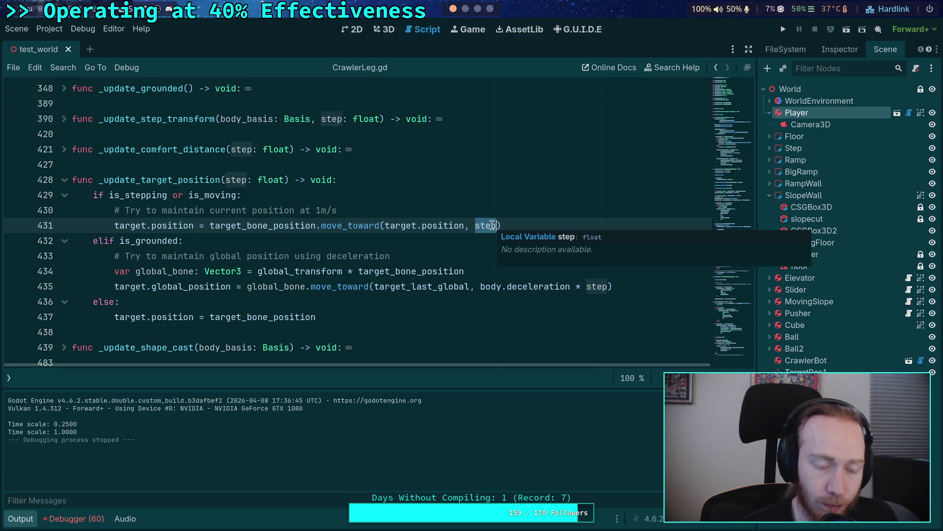
Step: Collapse the output log to show more code and put the caret on the else at line 561
scroll(386, 222, down, 6)
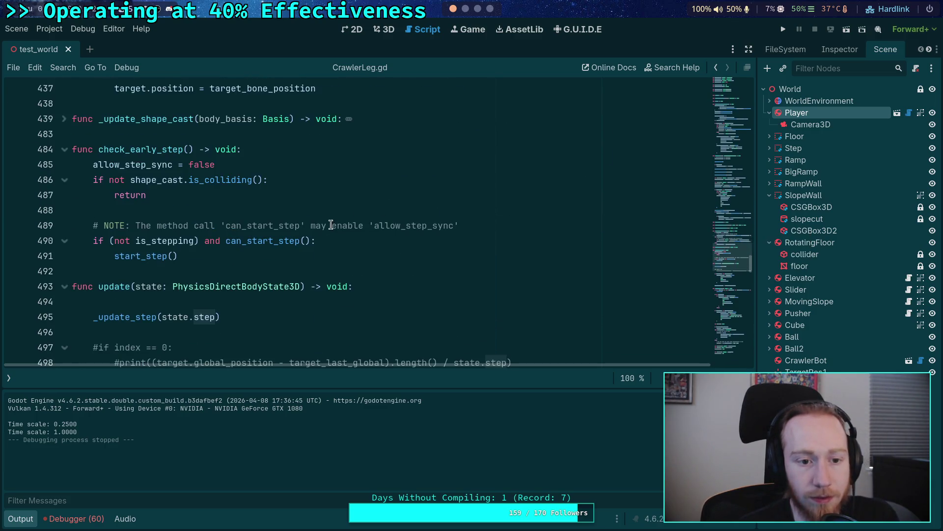
scroll(330, 225, down, 5)
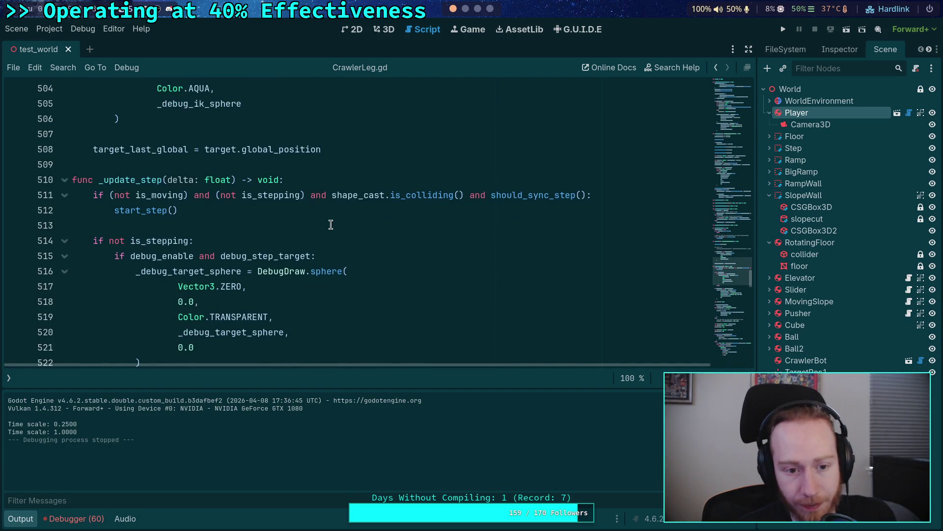
scroll(330, 225, down, 4)
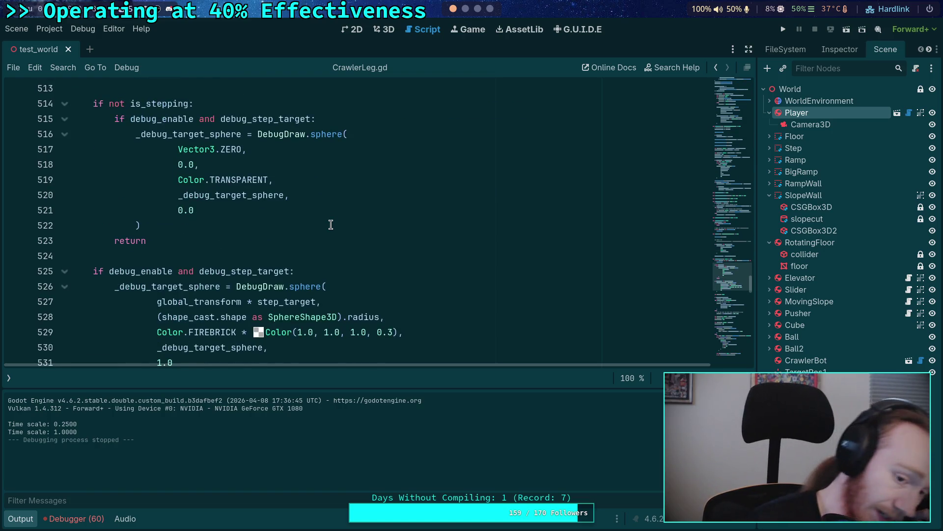
scroll(331, 224, down, 5)
scroll(331, 202, down, 8)
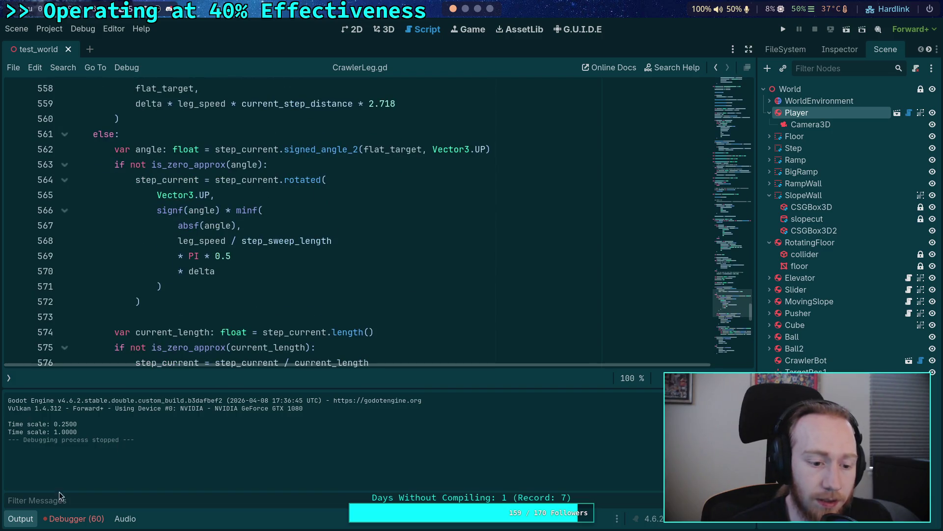
click(34, 519)
scroll(285, 310, up, 1)
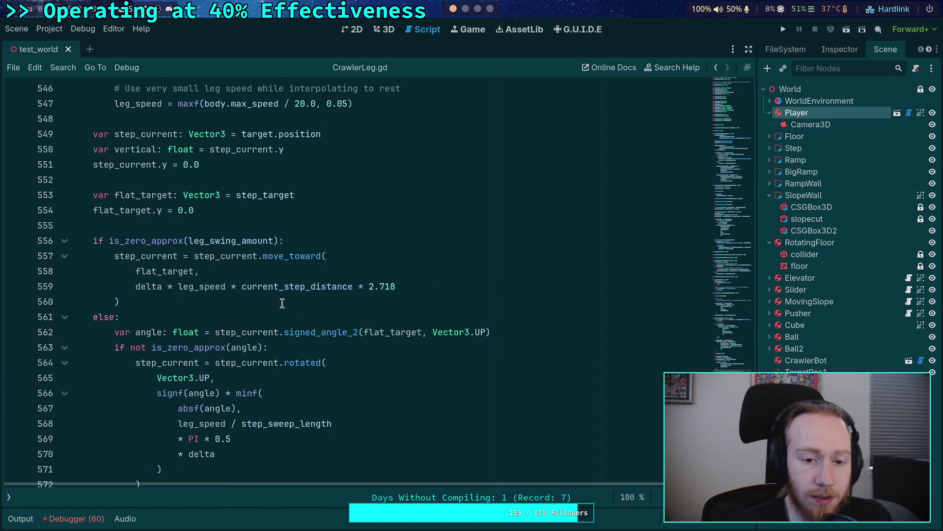
click(310, 315)
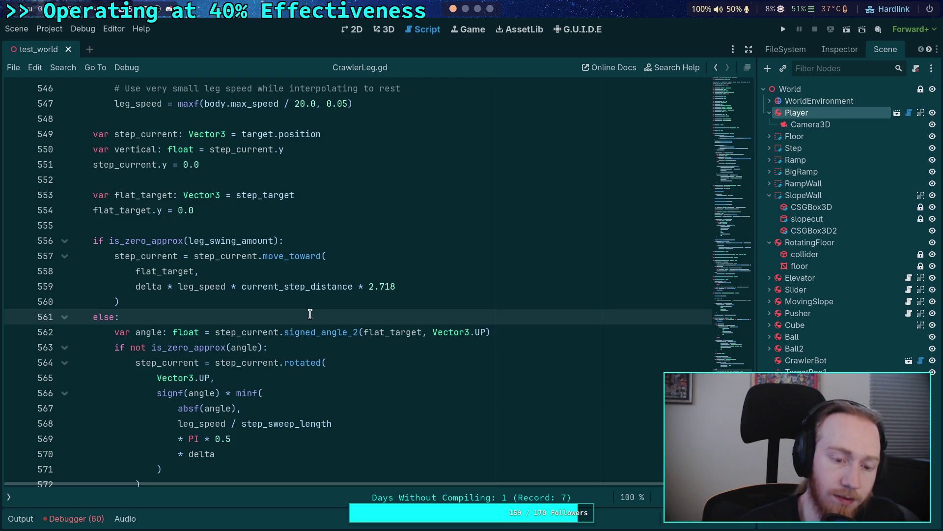
Step: Scroll back up to the leg_speed code around line 528 and run the project
scroll(305, 313, up, 5)
scroll(185, 261, up, 4)
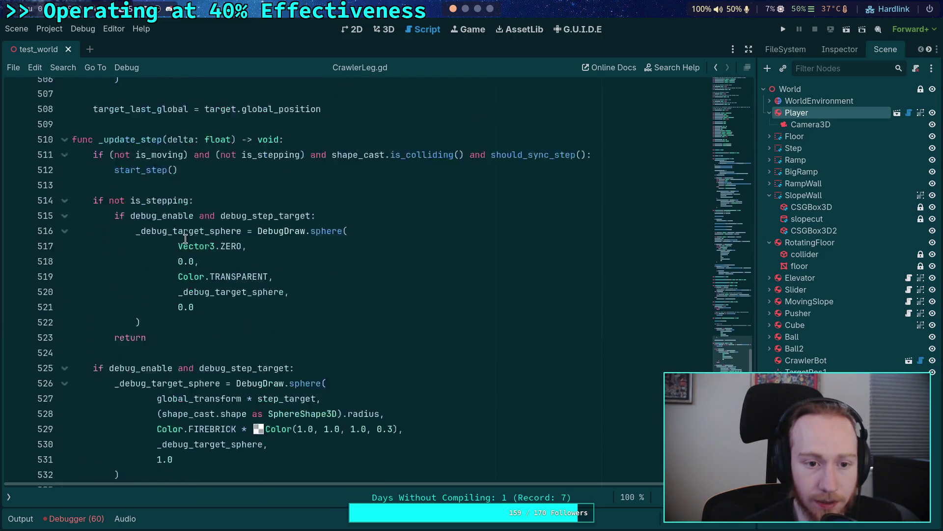
scroll(385, 270, down, 8)
scroll(386, 270, down, 8)
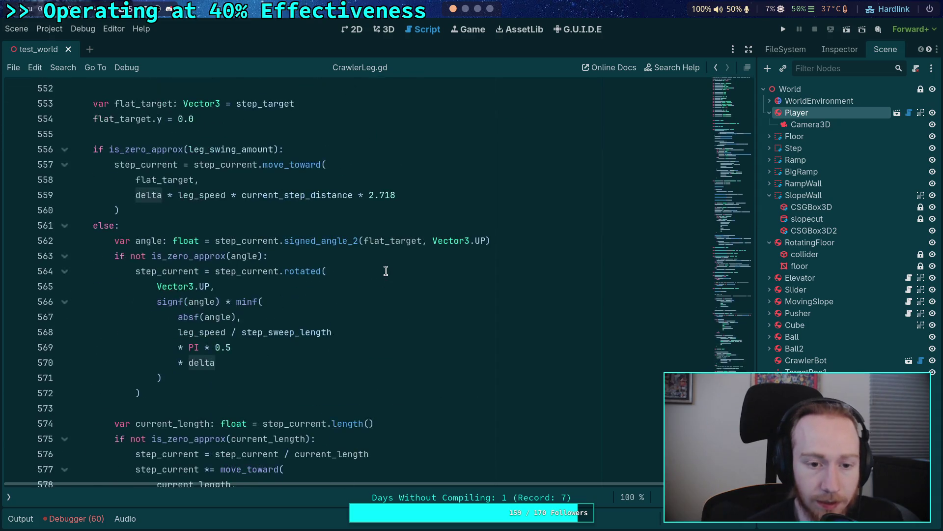
scroll(323, 250, down, 1)
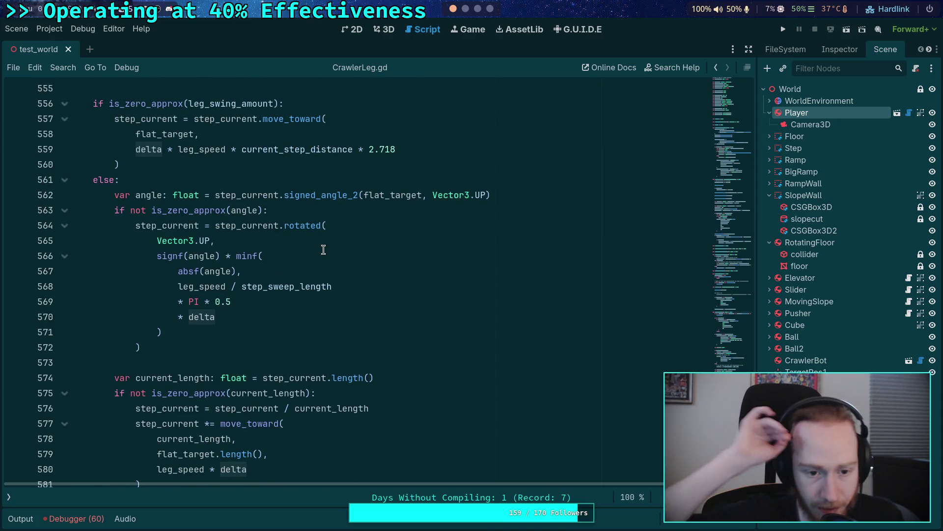
scroll(323, 250, down, 3)
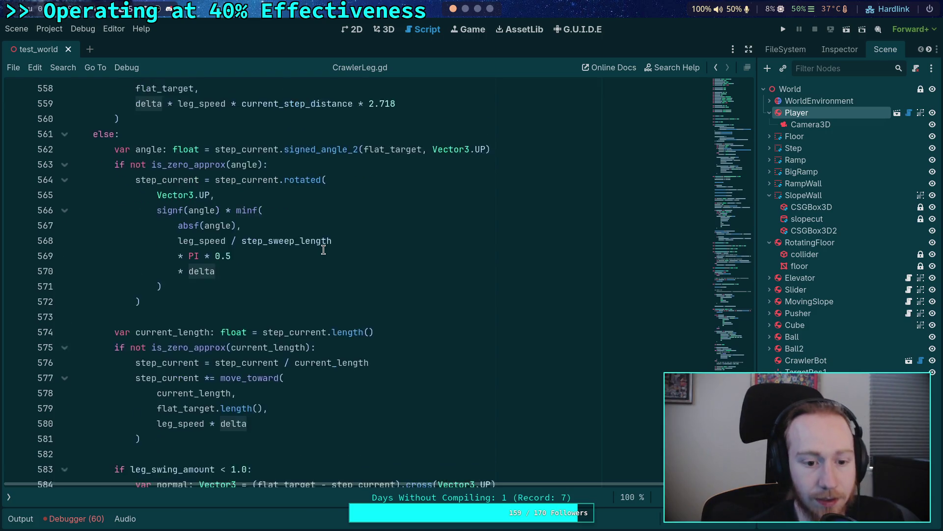
scroll(266, 296, down, 7)
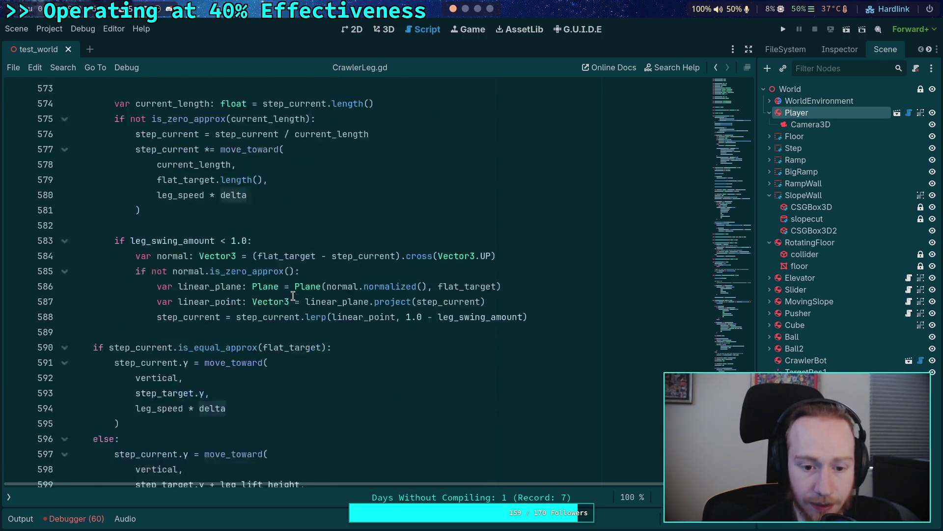
scroll(387, 341, down, 3)
scroll(388, 342, up, 4)
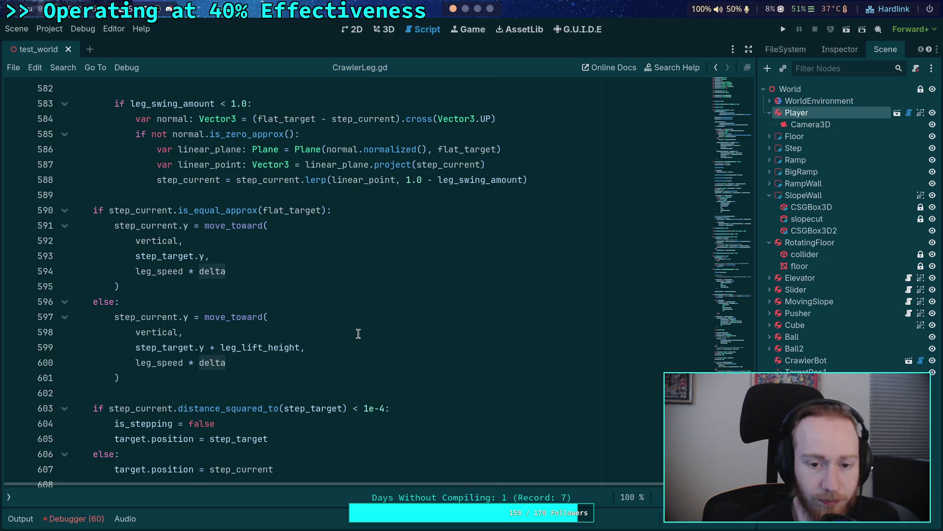
scroll(358, 334, up, 10)
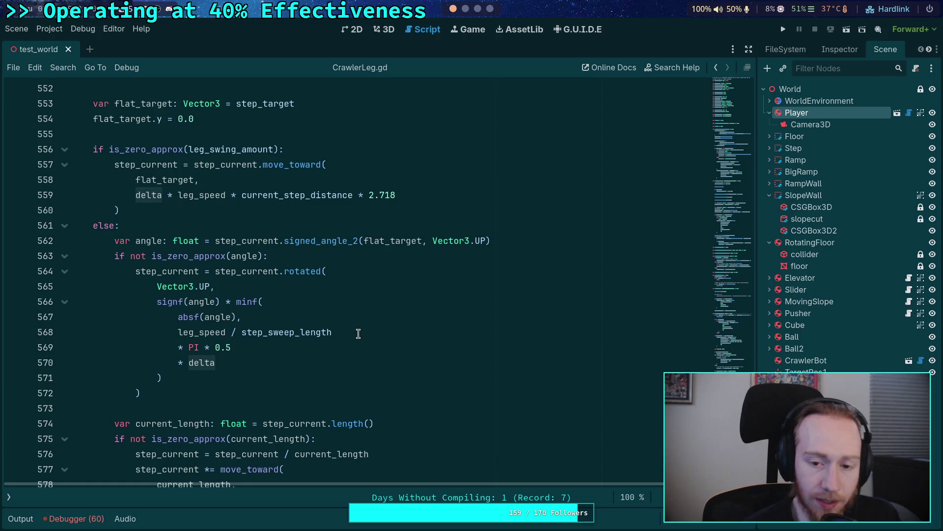
scroll(358, 334, up, 8)
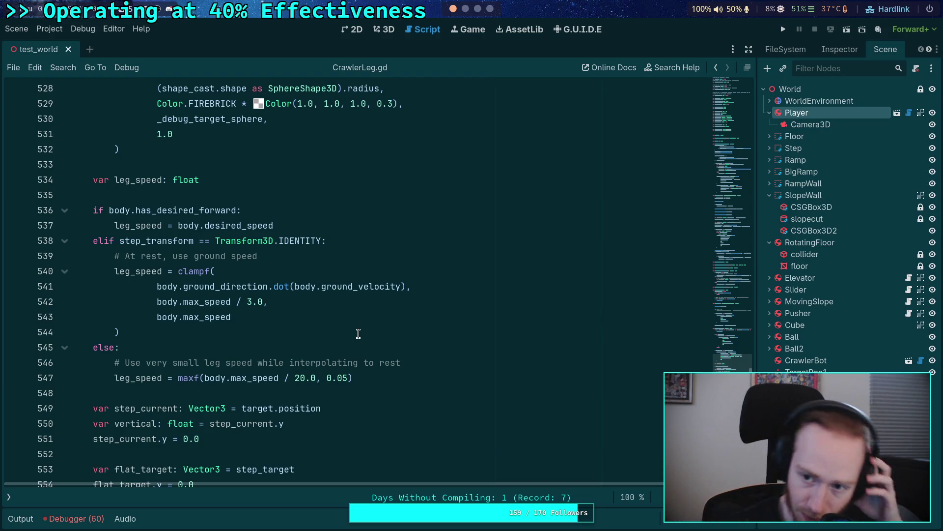
click(784, 29)
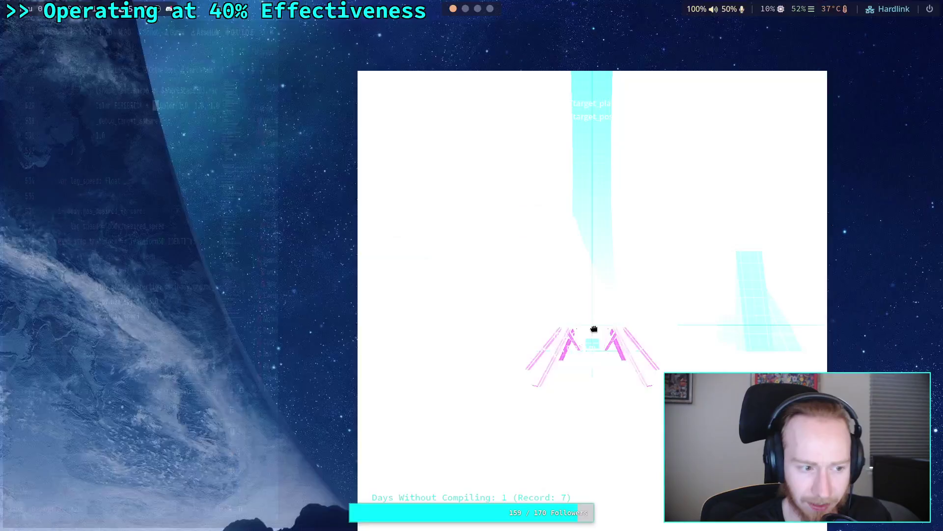
Step: Tile the game window beside the editor and advance the game four single ticks
drag(594, 329, 339, 301)
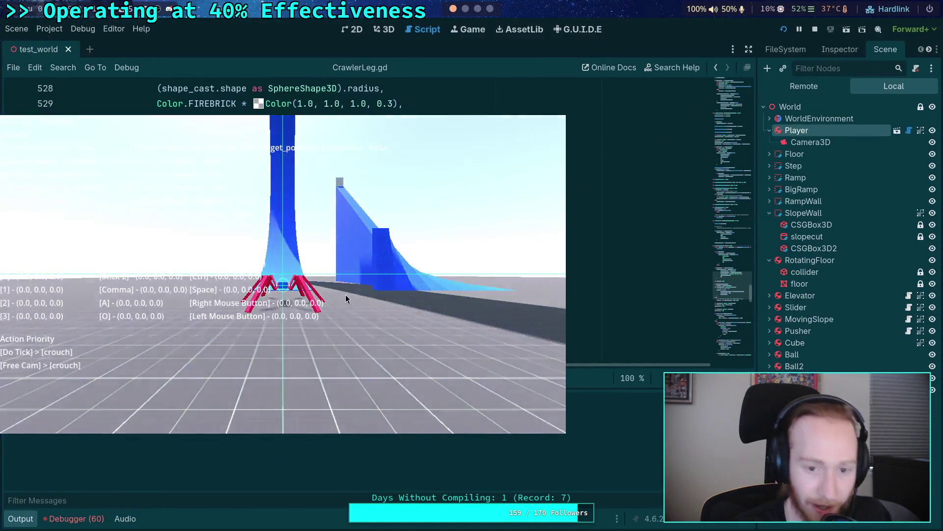
key(super+f)
key(super+f)
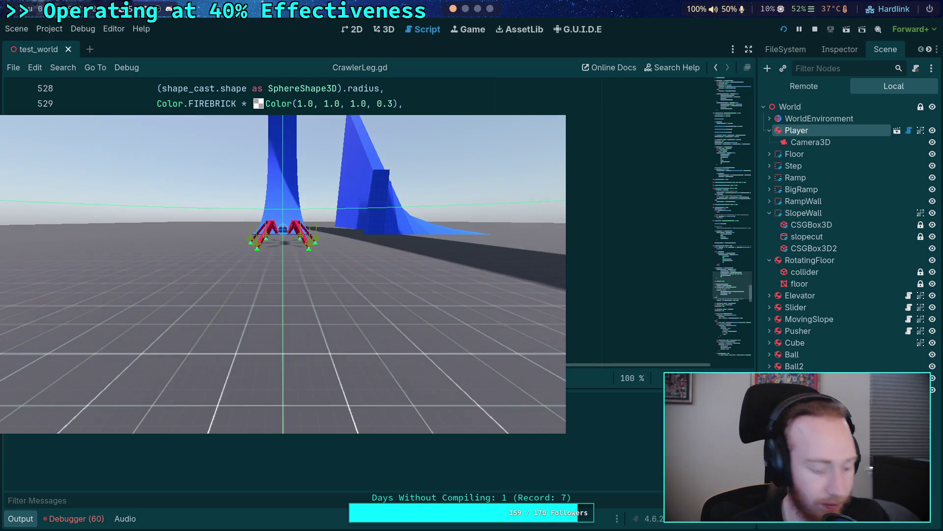
key(period)
key(period)
key(period)
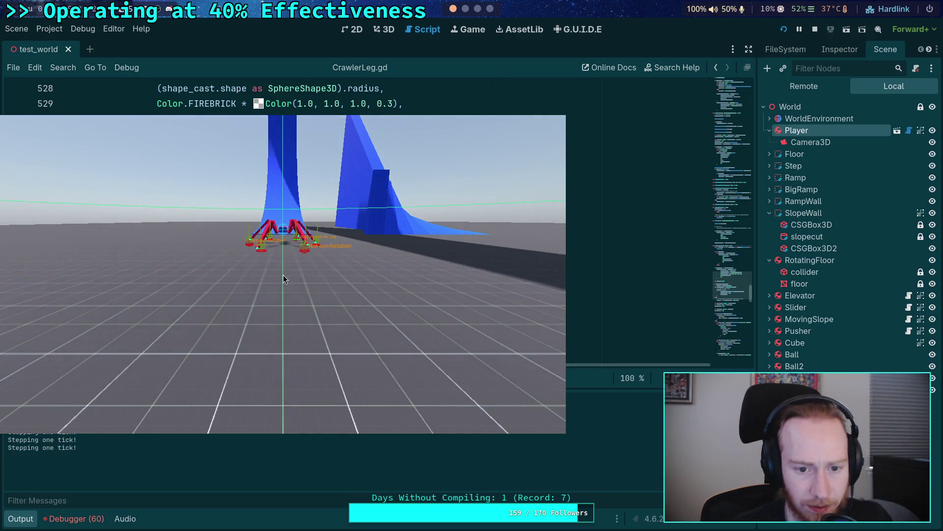
key(period)
key(period)
key(period)
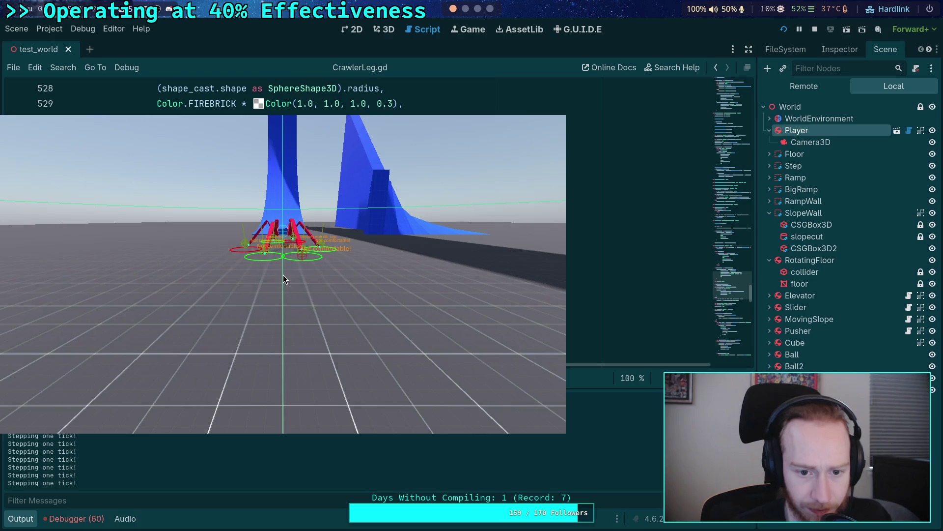
key(period)
key(period)
key(period)
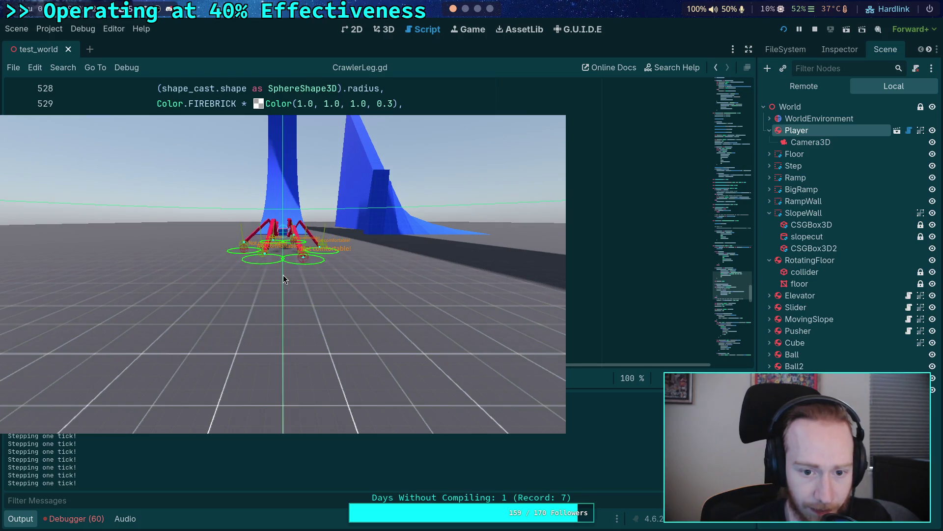
key(period)
key(period)
key(period)
key(period)
key(period)
key(period)
key(period)
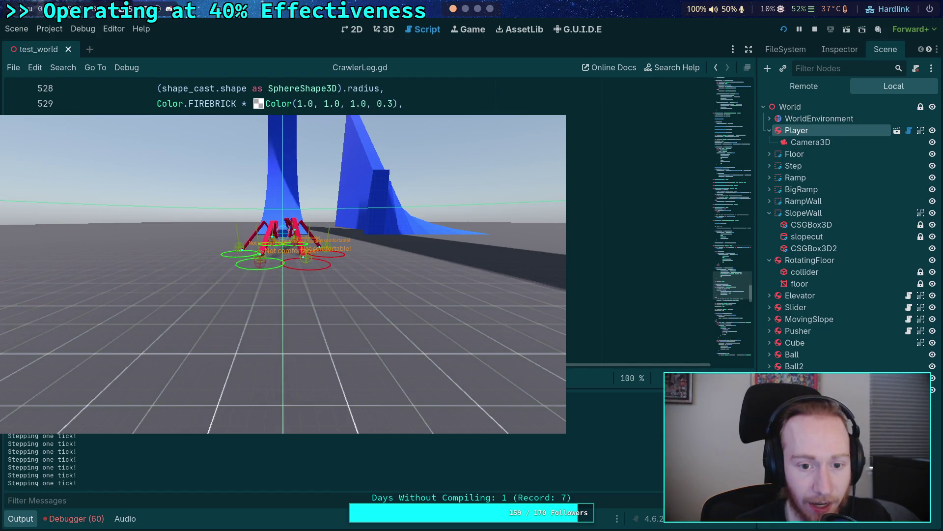
Step: Step the crawler's legs forward four more ticks, then stop the game with F8
key(period)
key(period)
key(period)
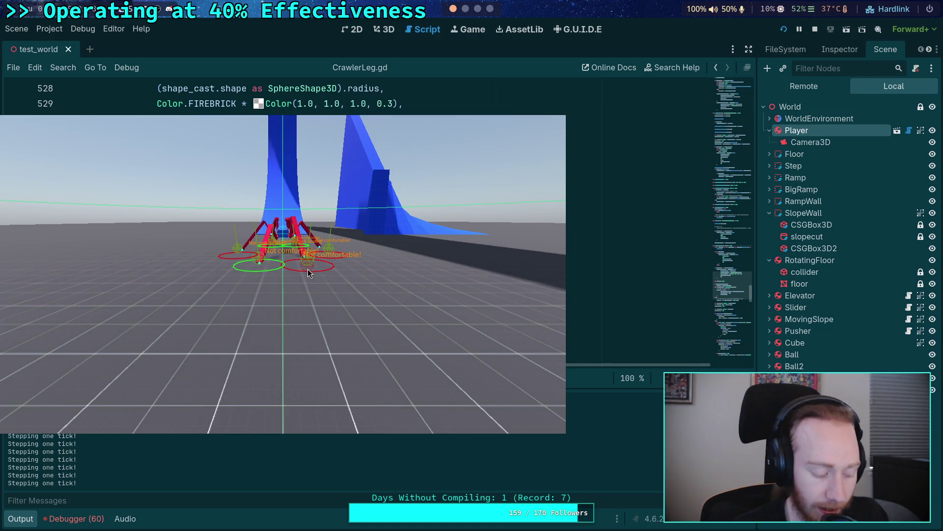
key(period)
key(period)
key(period)
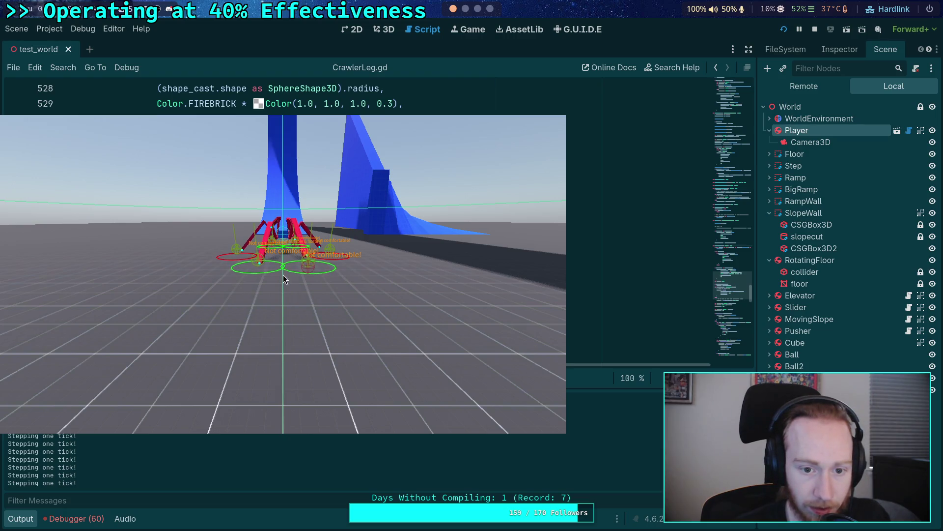
key(period)
key(period)
key(period)
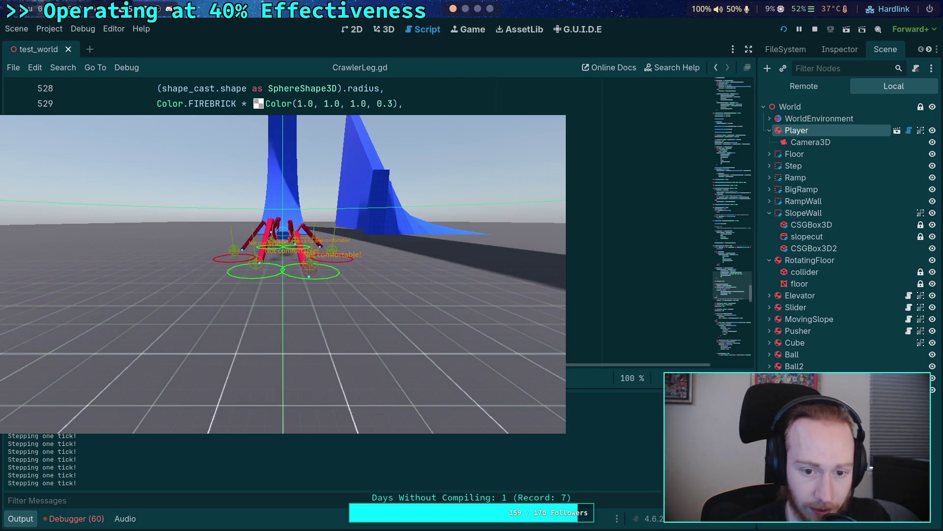
key(period)
key(period)
key(period)
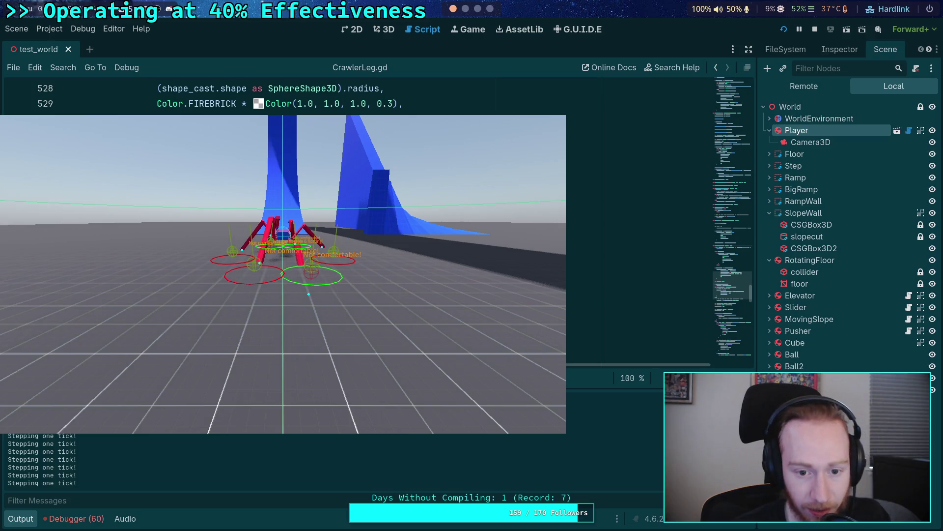
key(F8)
scroll(243, 323, down, 10)
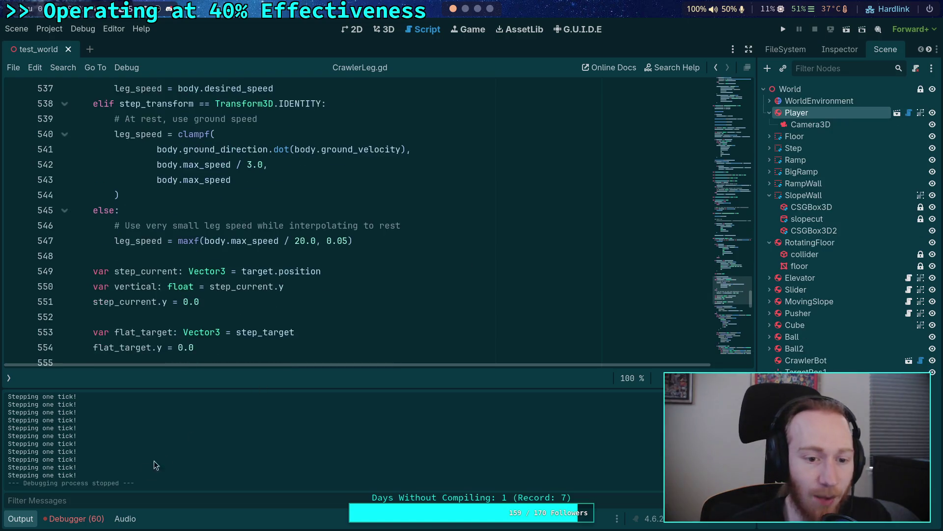
Step: Highlight 'vertical' and select 'step_target.y + leg_lift_height' on line 599, then rerun the project
scroll(243, 323, down, 9)
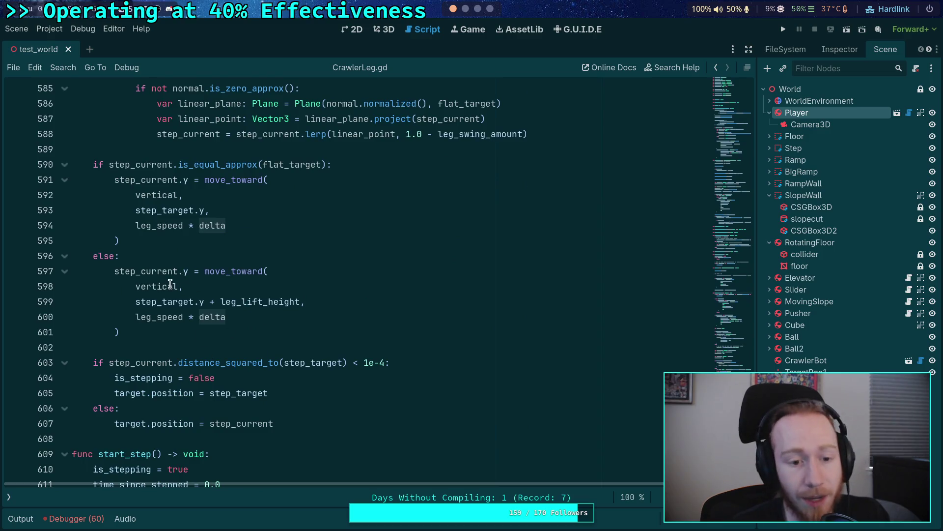
double_click(162, 286)
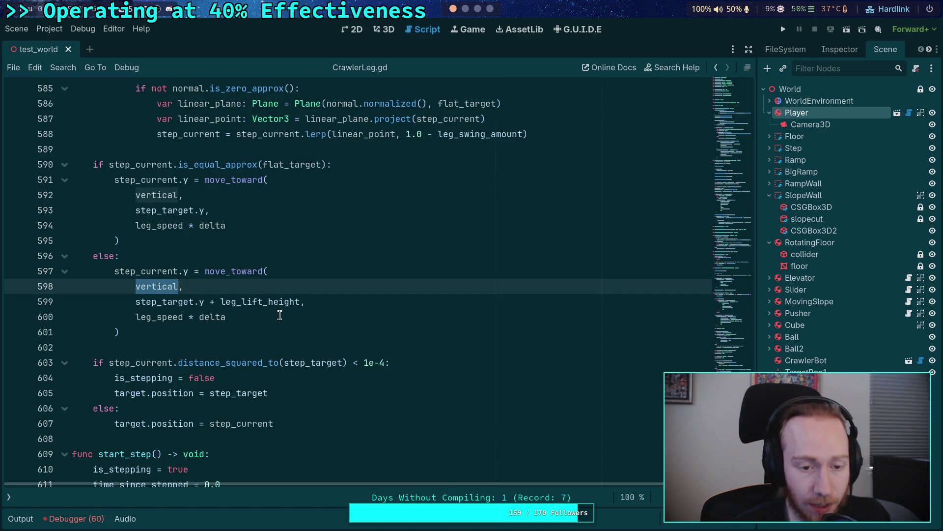
drag(136, 303, 300, 309)
drag(136, 302, 300, 301)
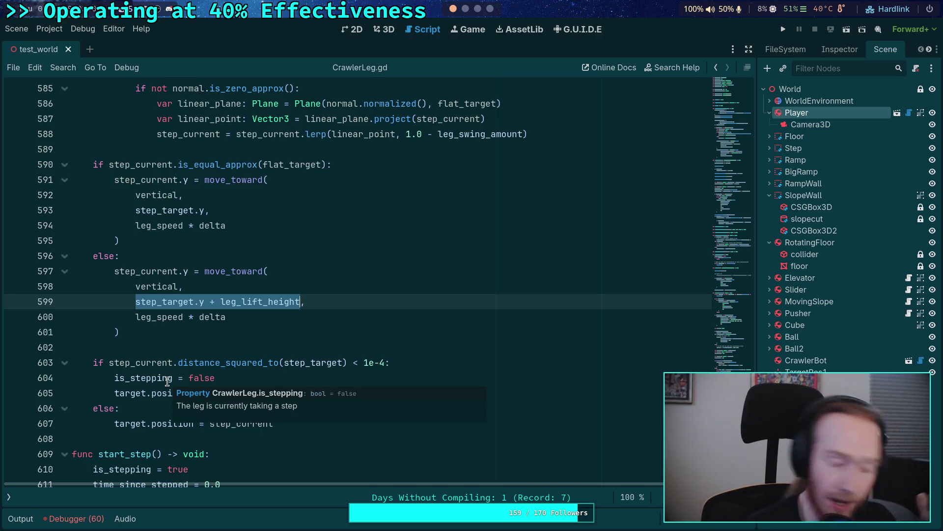
click(785, 30)
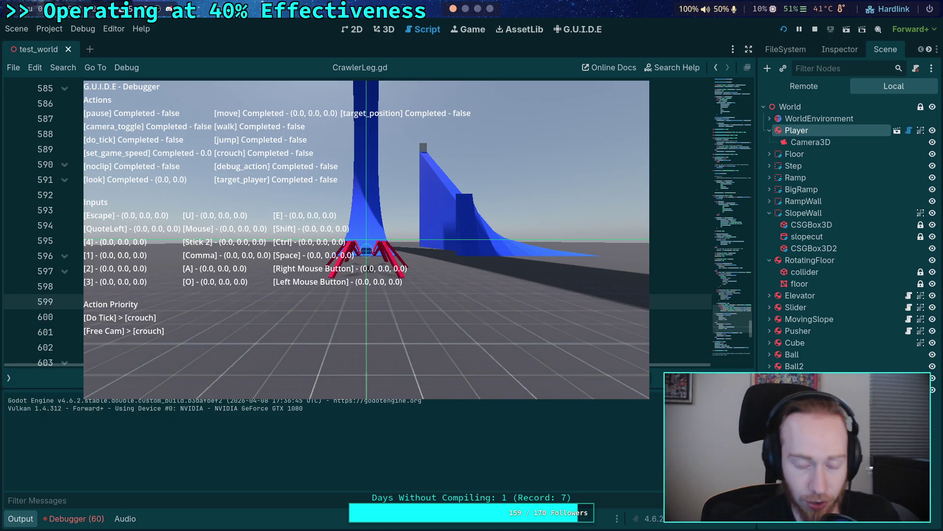
Step: Hide the G.U.I.D.E overlay, walk the bot forward at 0.5 then 1.0 time scale, and return to the editor
key(grave)
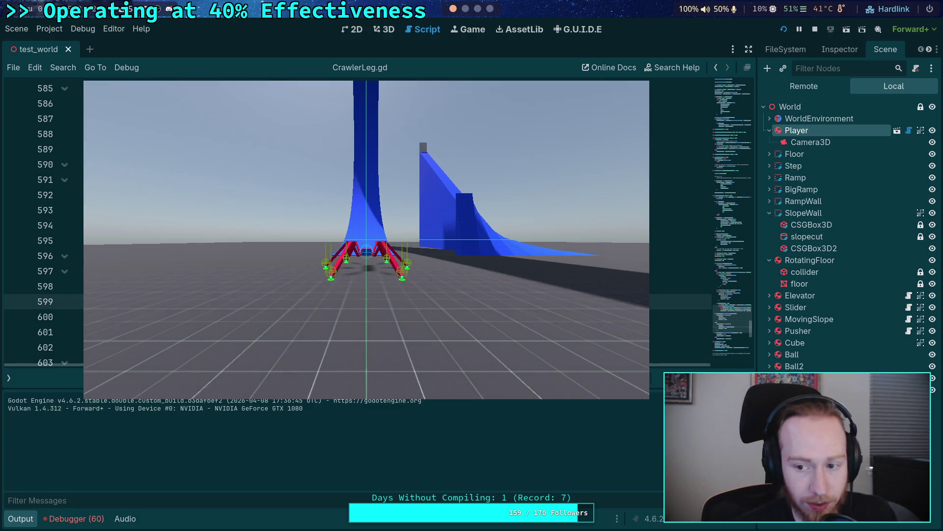
key(w)
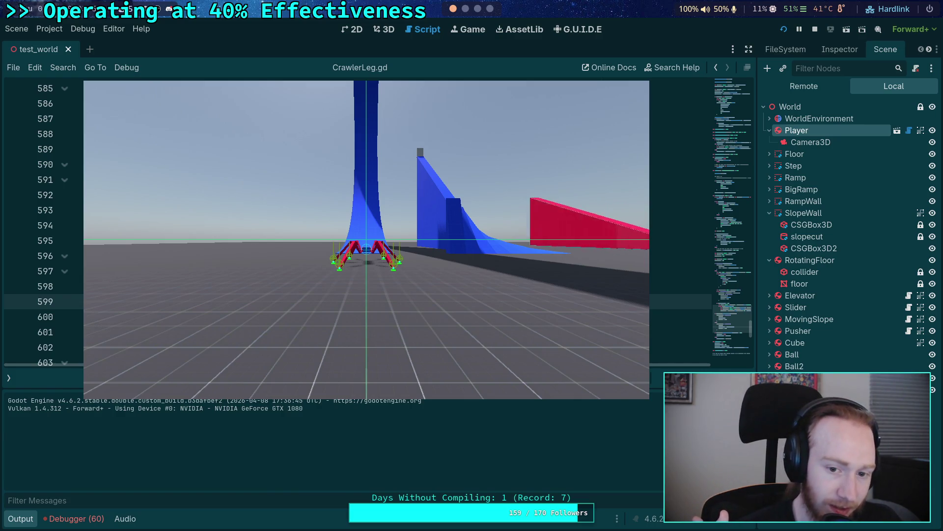
key(minus)
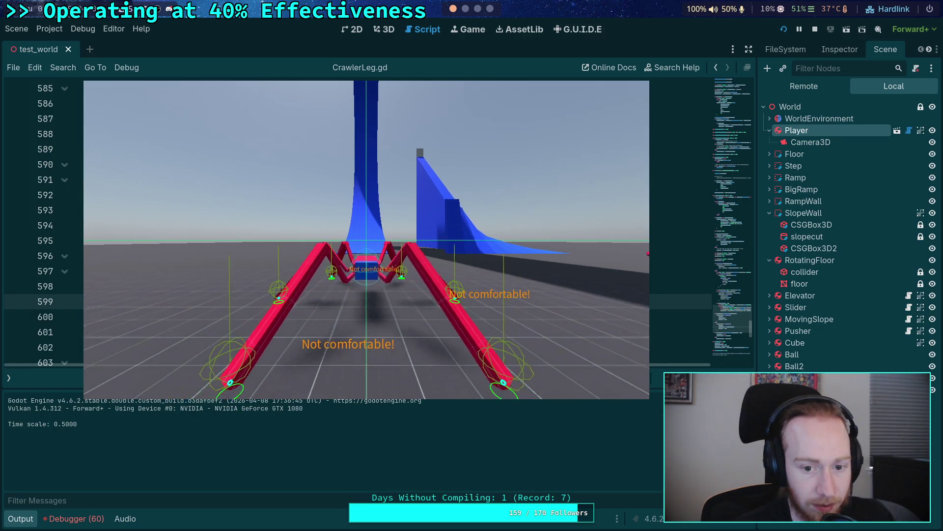
key(t)
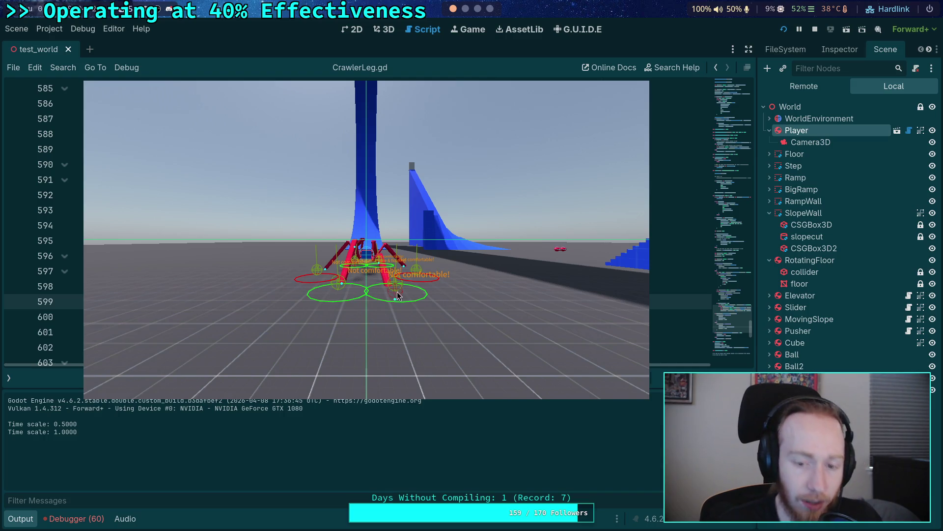
key(super+s)
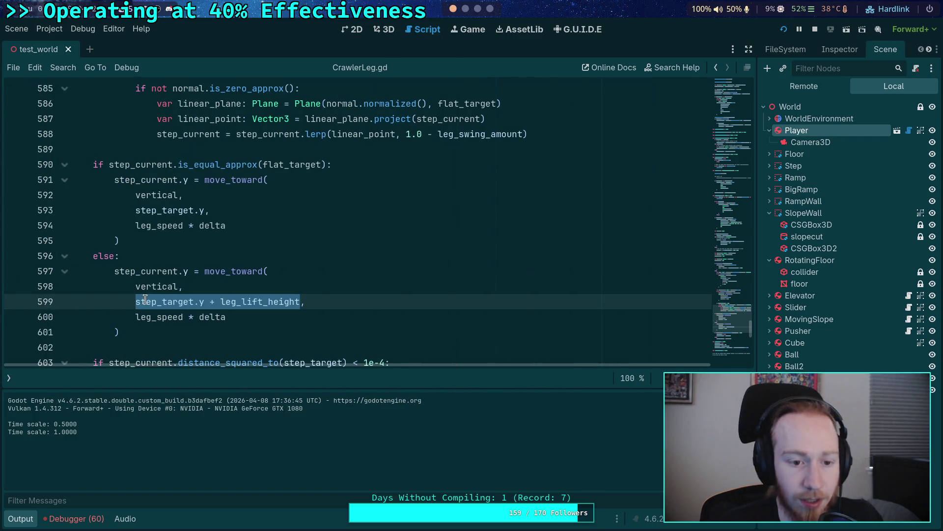
Step: Add a breakpoint at line 597, then place one on line 591's grounded-leg move_toward call
click(193, 296)
click(14, 275)
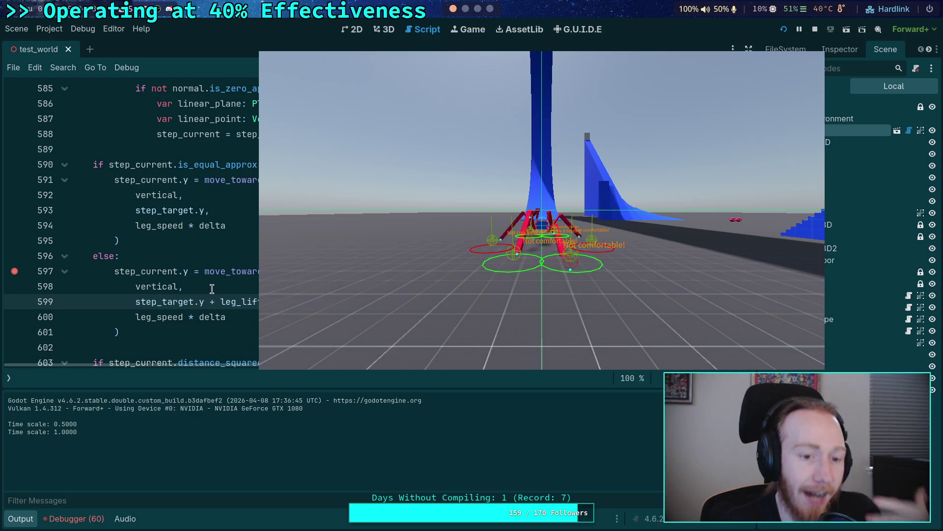
scroll(212, 289, down, 1)
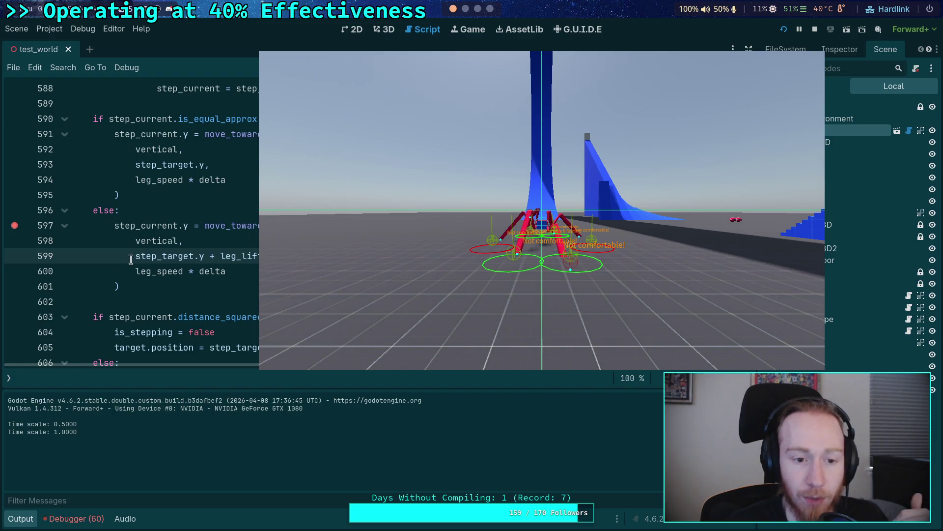
click(15, 134)
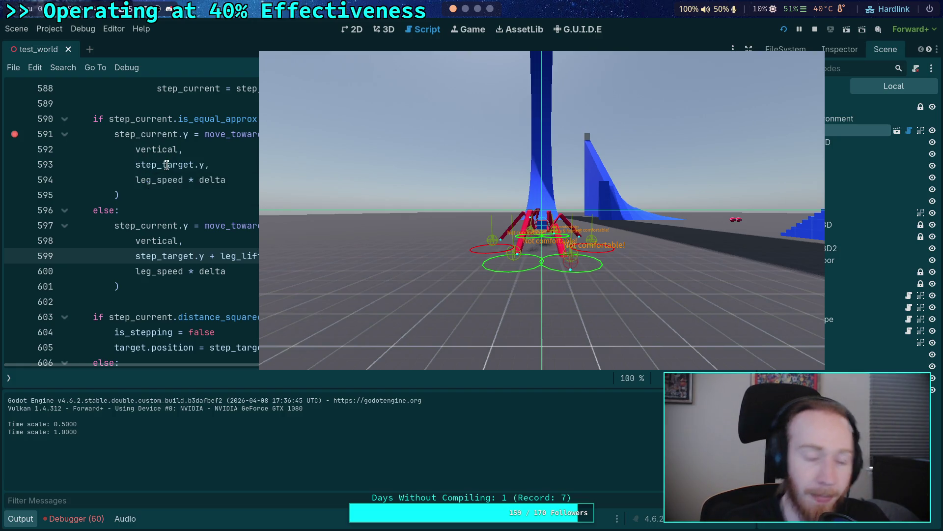
mouse_move(167, 164)
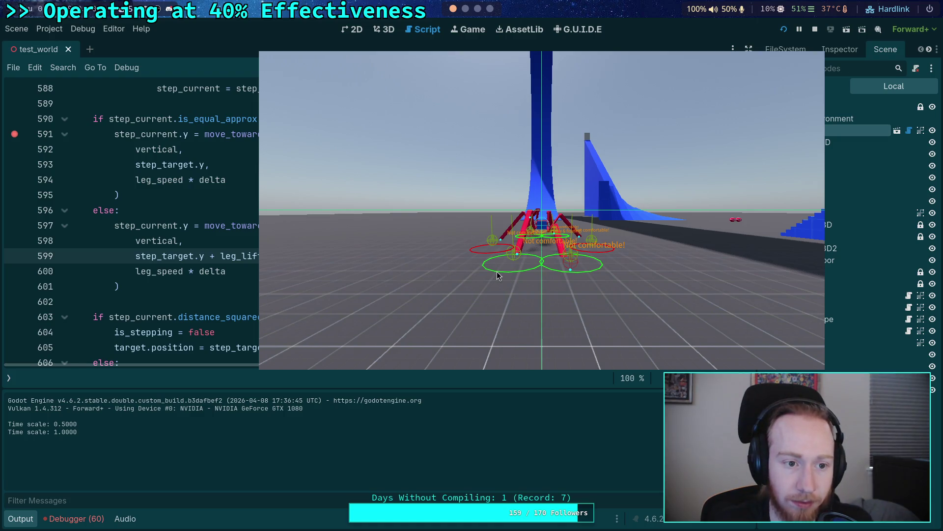
drag(564, 232, 0, 225)
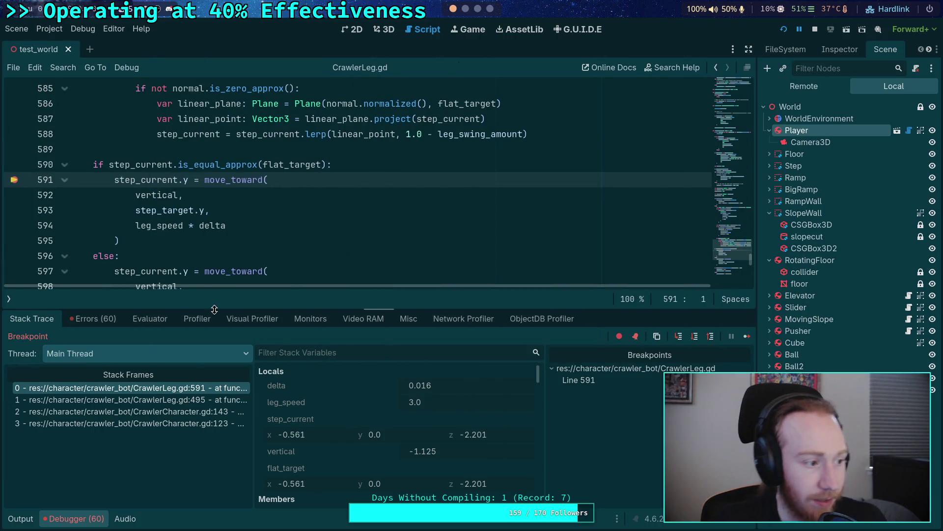
scroll(415, 410, down, 10)
scroll(416, 410, down, 5)
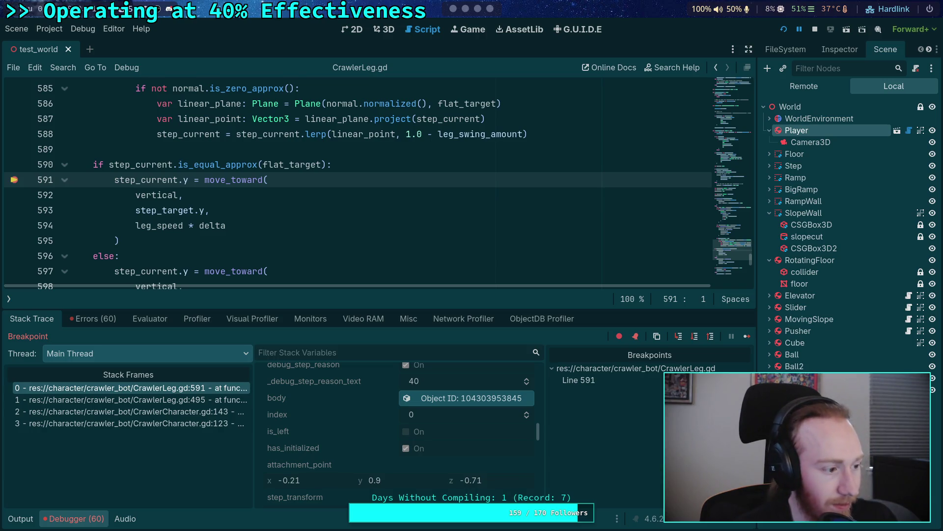
scroll(404, 458, up, 2)
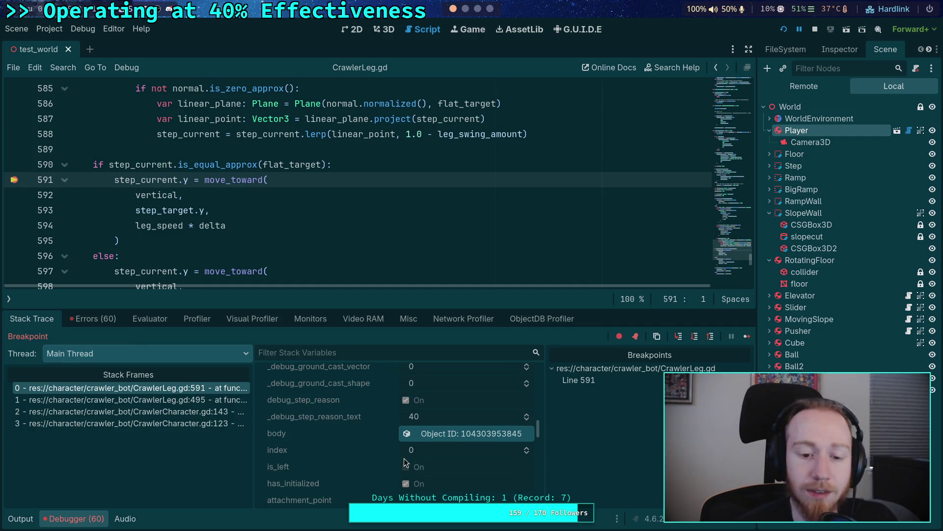
scroll(404, 458, up, 2)
scroll(404, 458, up, 5)
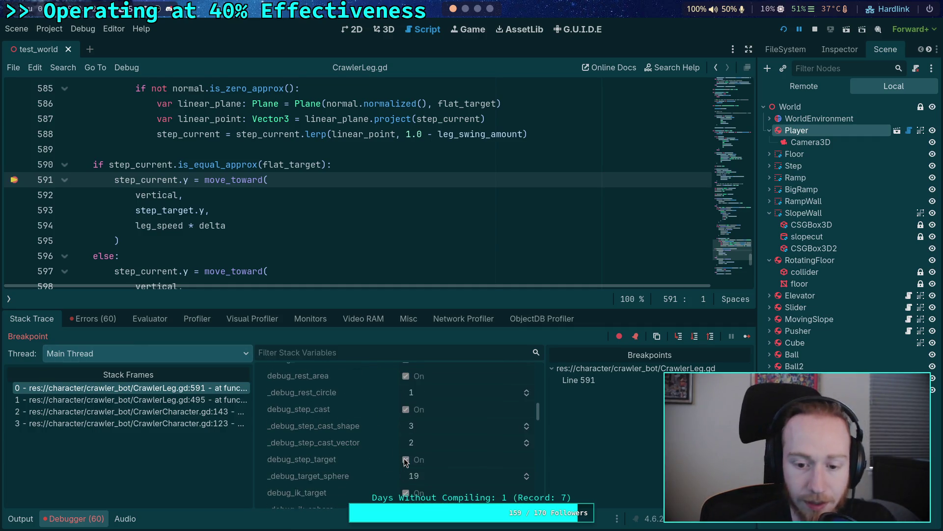
scroll(404, 460, up, 7)
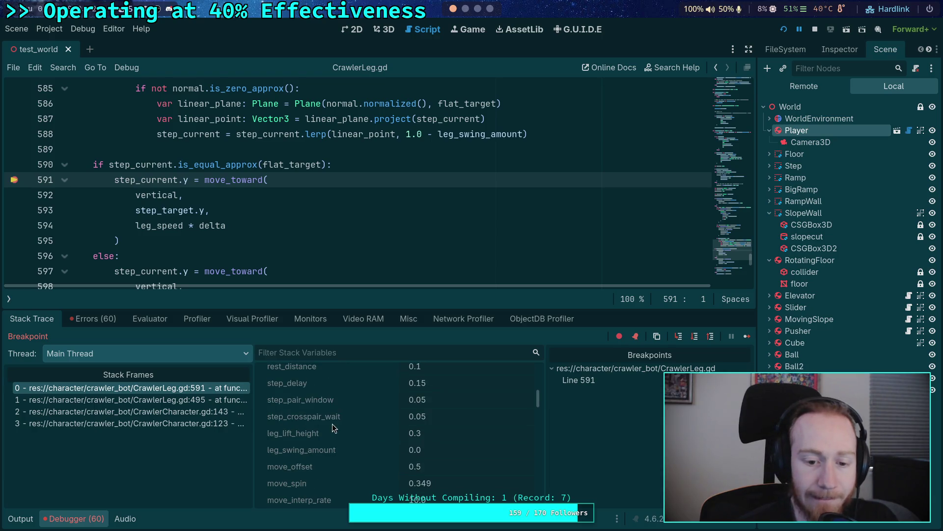
scroll(332, 423, up, 5)
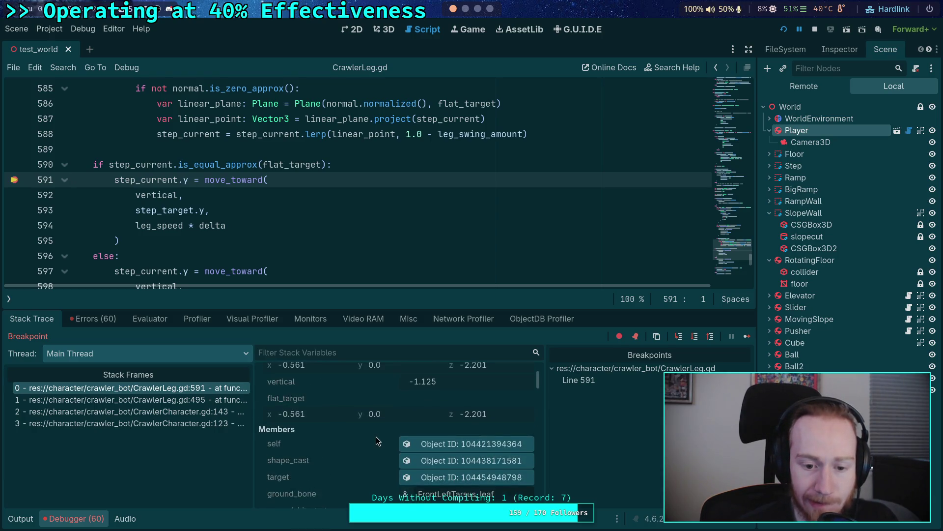
scroll(375, 436, up, 2)
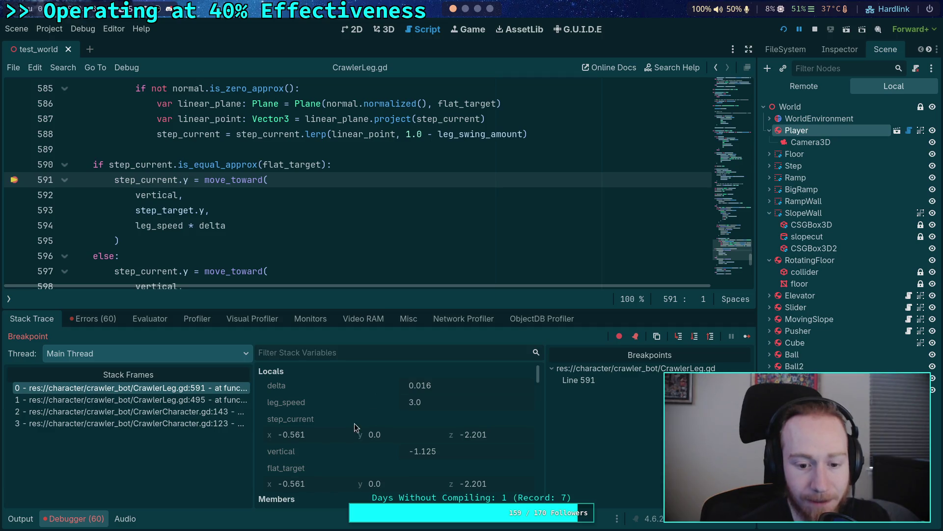
scroll(378, 474, down, 10)
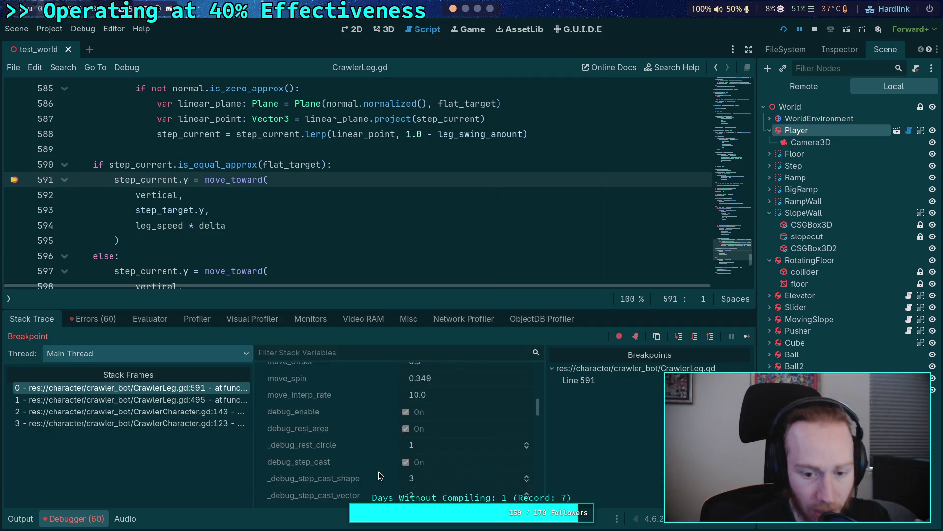
scroll(378, 471, down, 10)
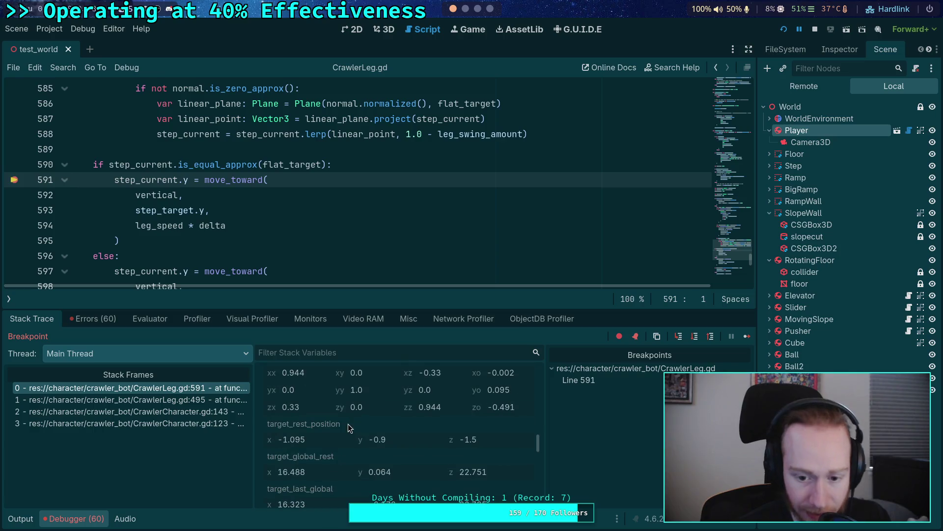
scroll(370, 447, down, 1)
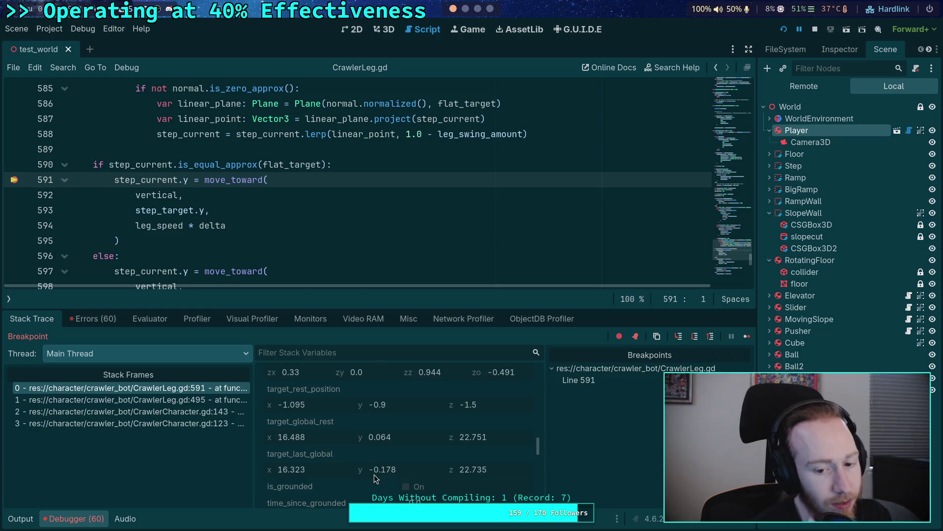
scroll(369, 468, down, 5)
scroll(370, 468, down, 1)
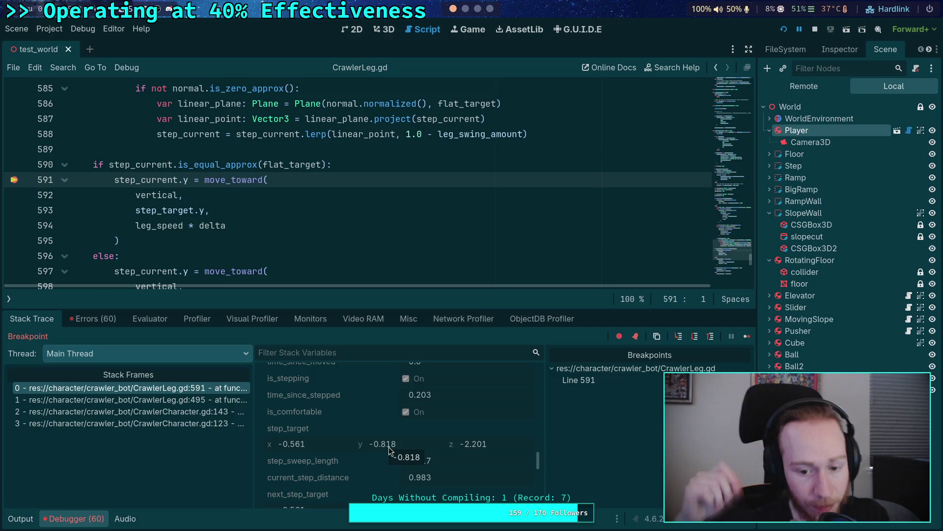
scroll(381, 445, down, 10)
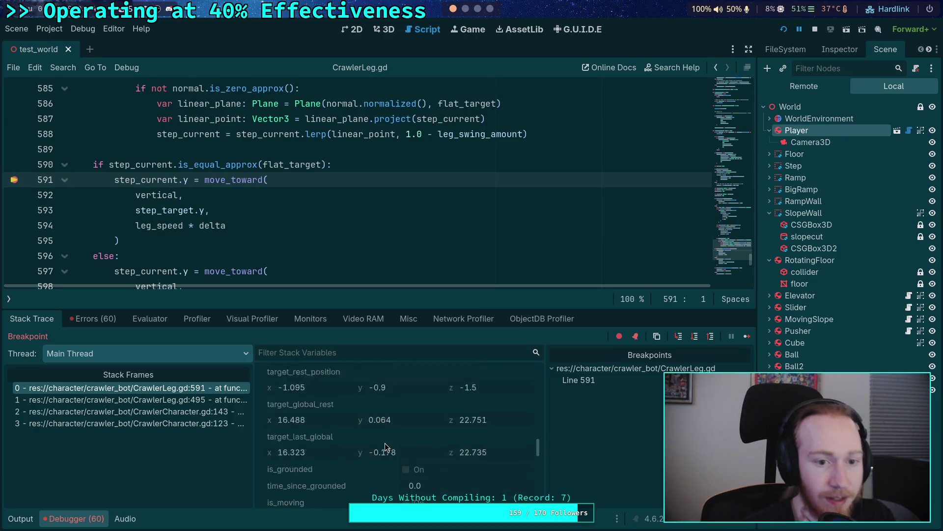
scroll(385, 443, up, 10)
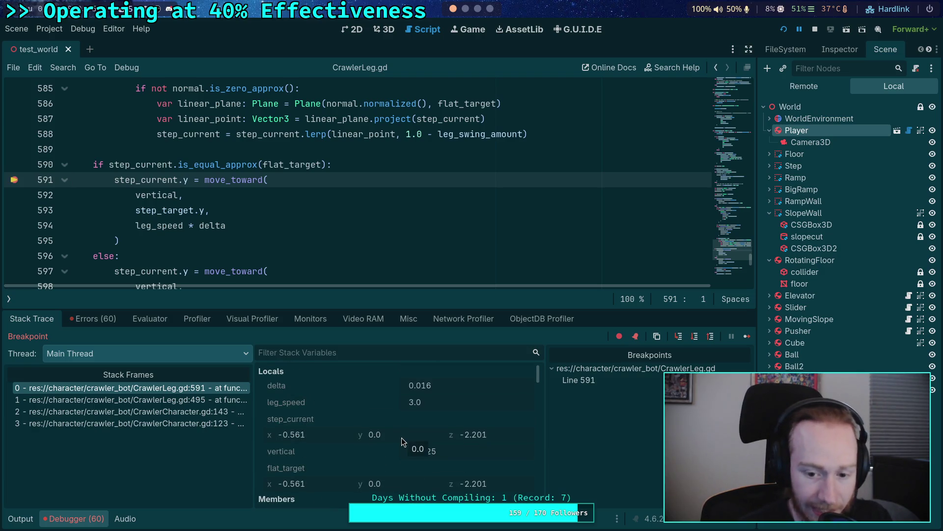
click(695, 336)
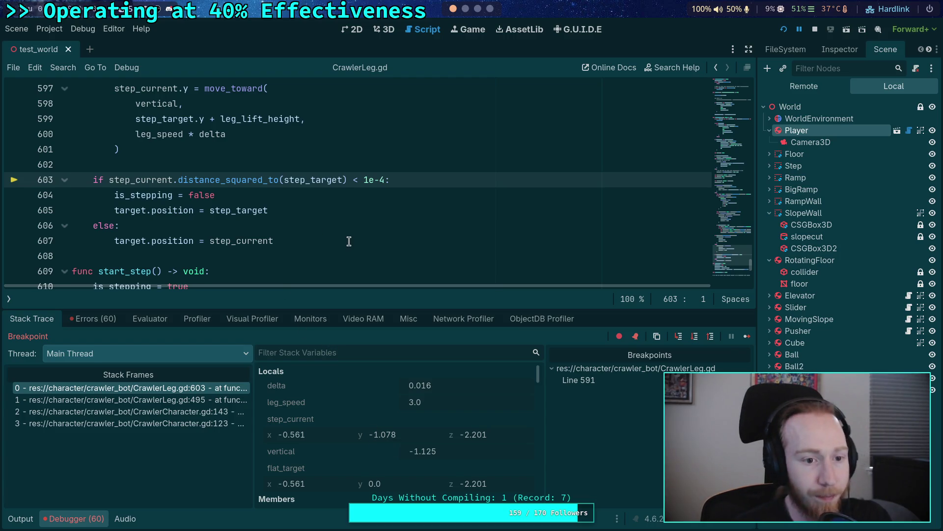
Step: Remove the breakpoint on line 591
scroll(294, 243, up, 6)
scroll(130, 248, down, 4)
click(13, 88)
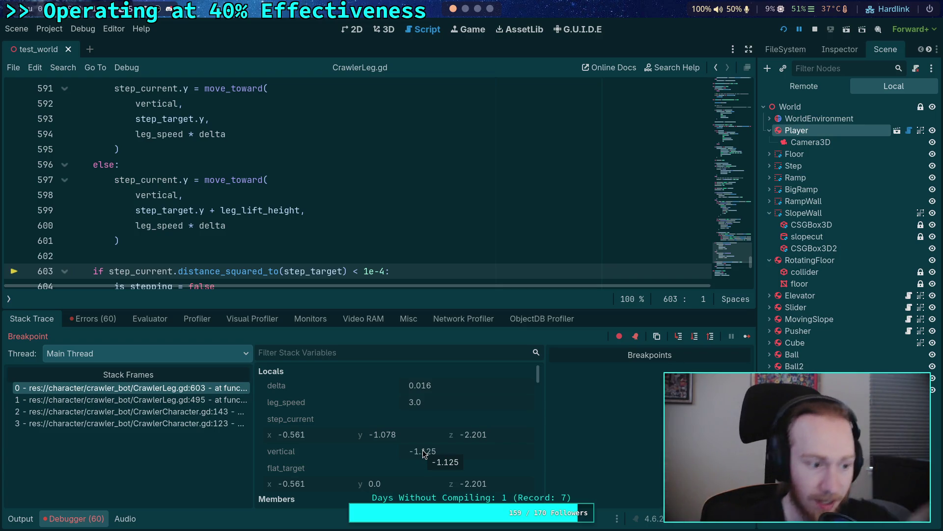
Step: Scroll up to _update_target_position and set a breakpoint on line 431
scroll(191, 220, up, 15)
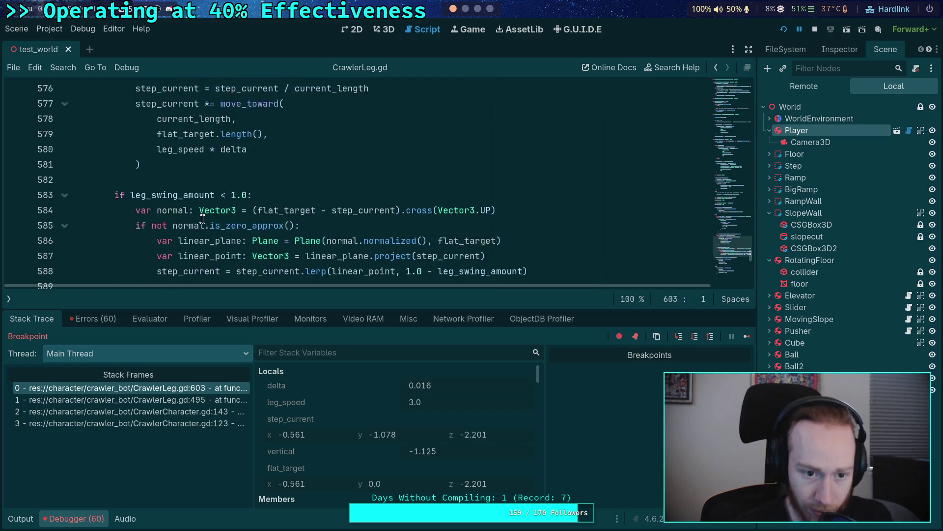
scroll(191, 220, up, 10)
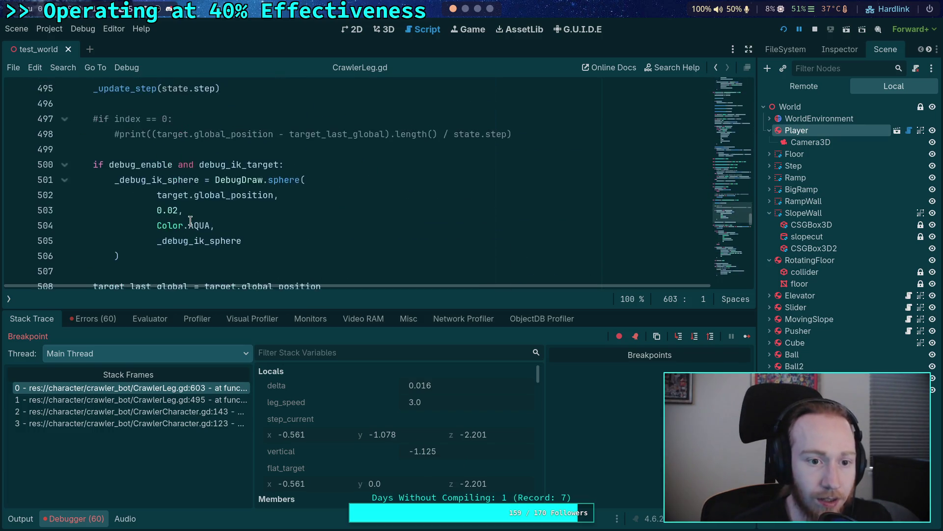
scroll(190, 221, up, 5)
scroll(177, 219, down, 3)
scroll(158, 215, up, 6)
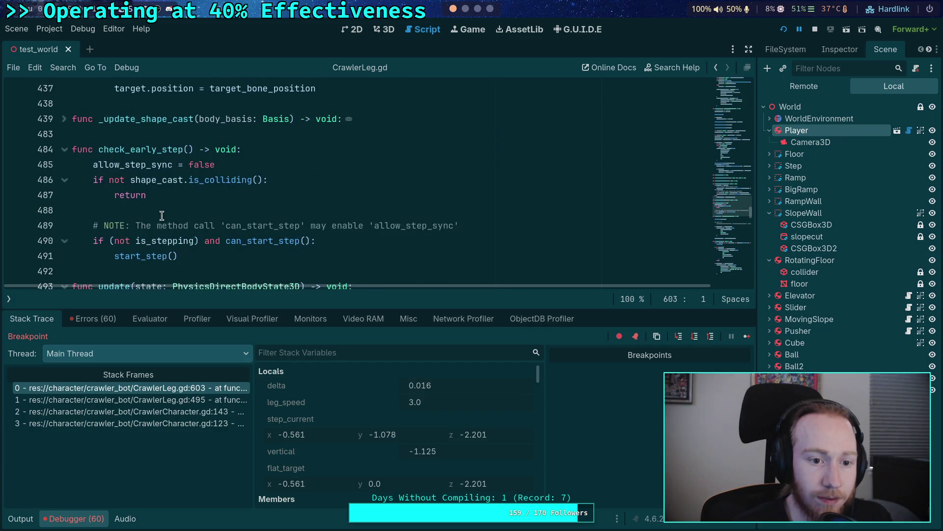
scroll(158, 216, up, 1)
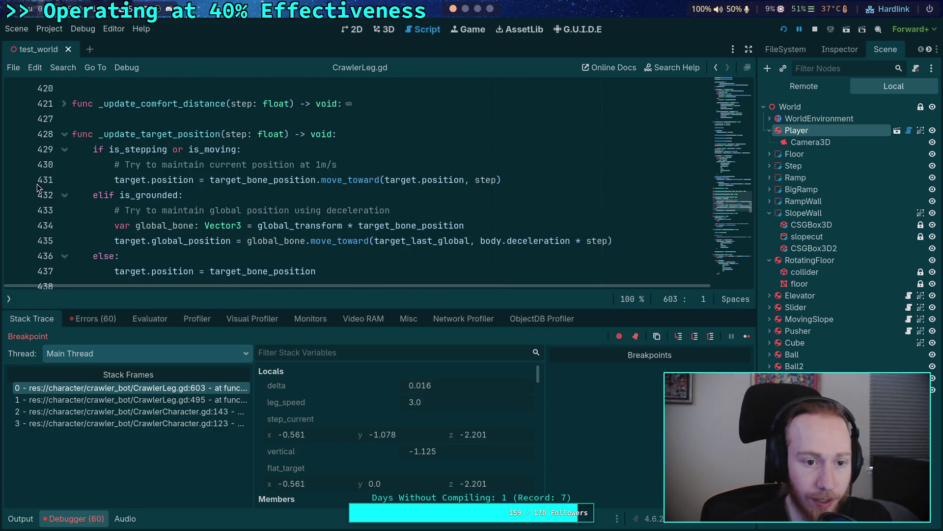
click(22, 182)
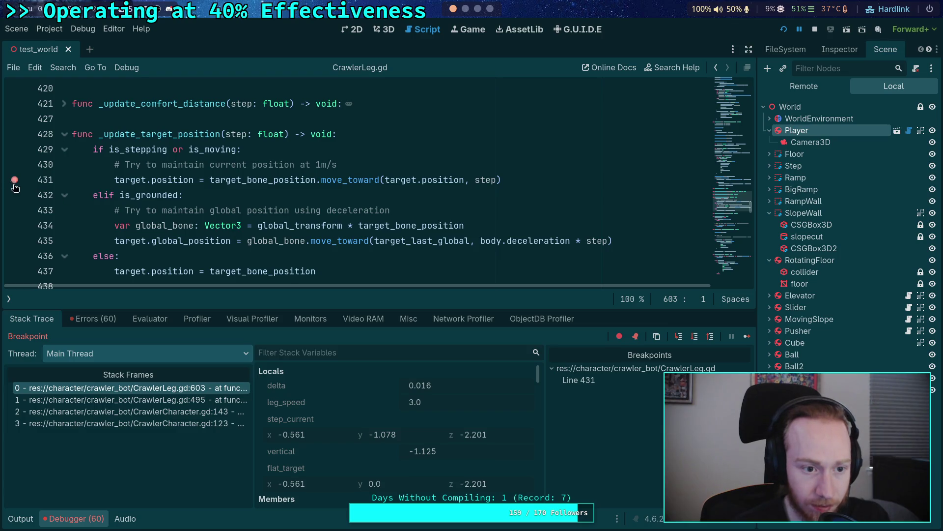
Step: Clear the line 431 breakpoint, resume the paused game, then re-add the line 431 breakpoint
click(16, 186)
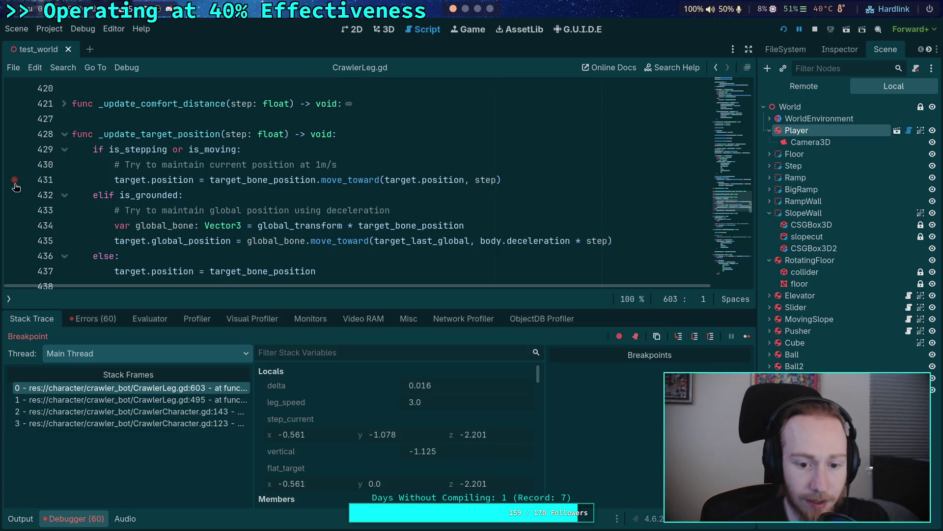
click(746, 338)
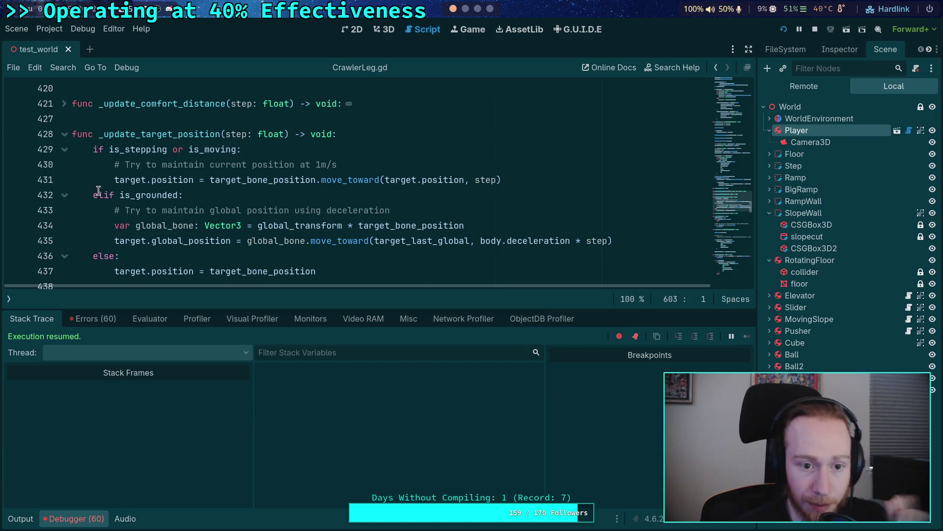
click(14, 182)
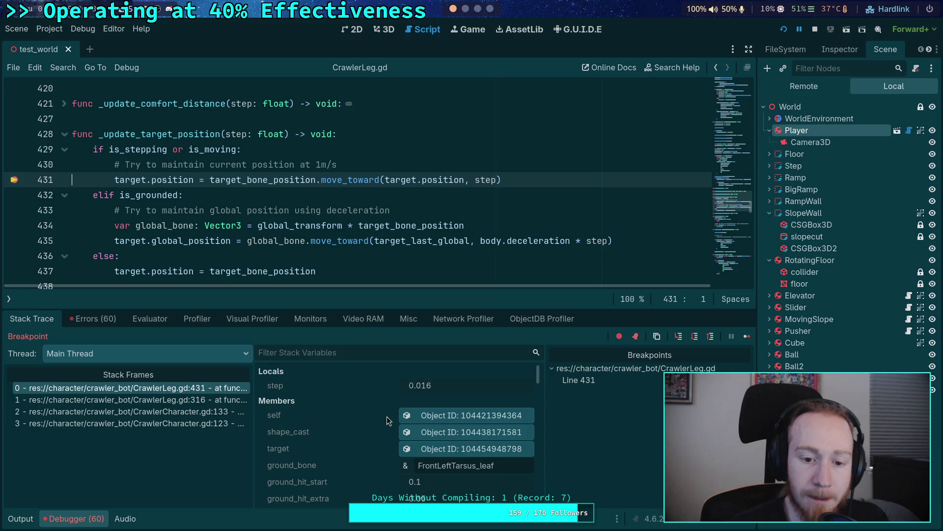
Step: Scroll through the code until the debugger breaks at line 431 with step at 0.016
scroll(361, 406, down, 10)
scroll(360, 406, down, 8)
scroll(361, 406, down, 5)
scroll(393, 431, down, 5)
scroll(387, 420, down, 1)
scroll(387, 423, up, 8)
scroll(387, 422, up, 5)
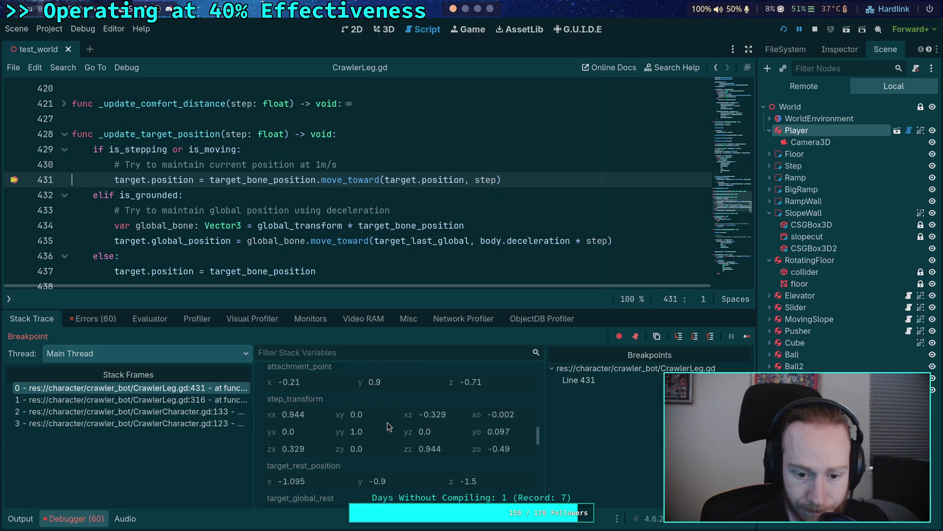
scroll(412, 439, up, 5)
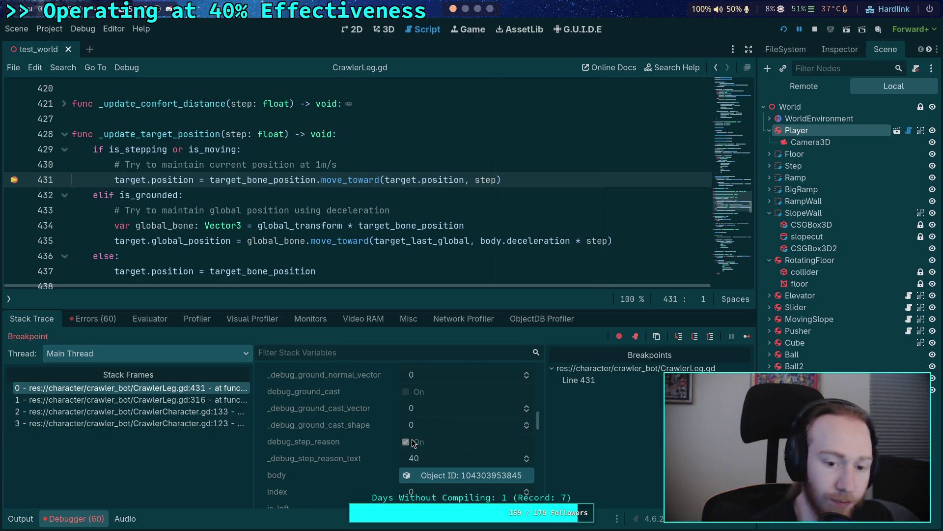
scroll(412, 438, up, 3)
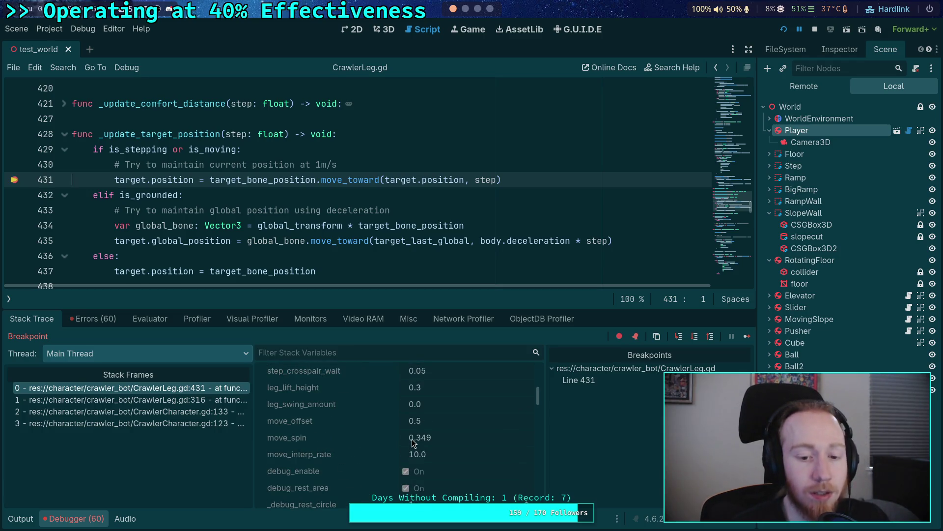
scroll(400, 443, up, 6)
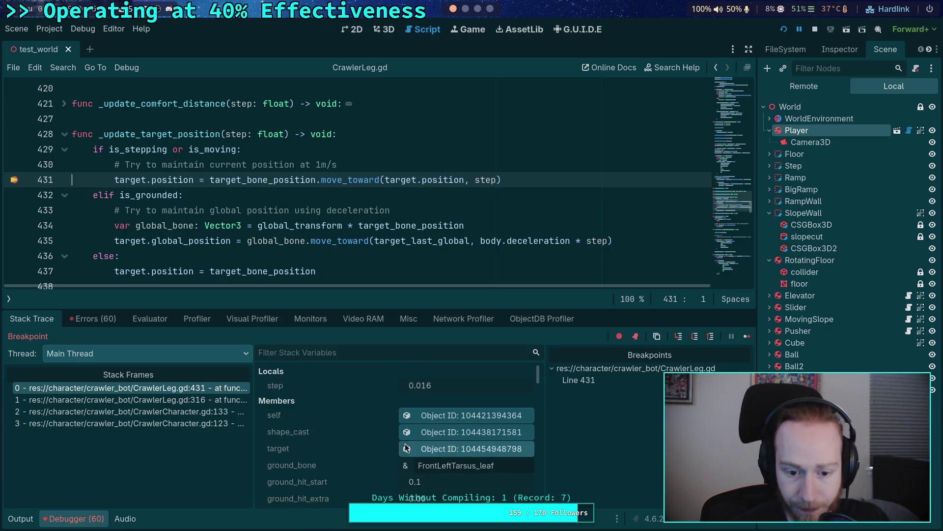
click(407, 448)
click(829, 51)
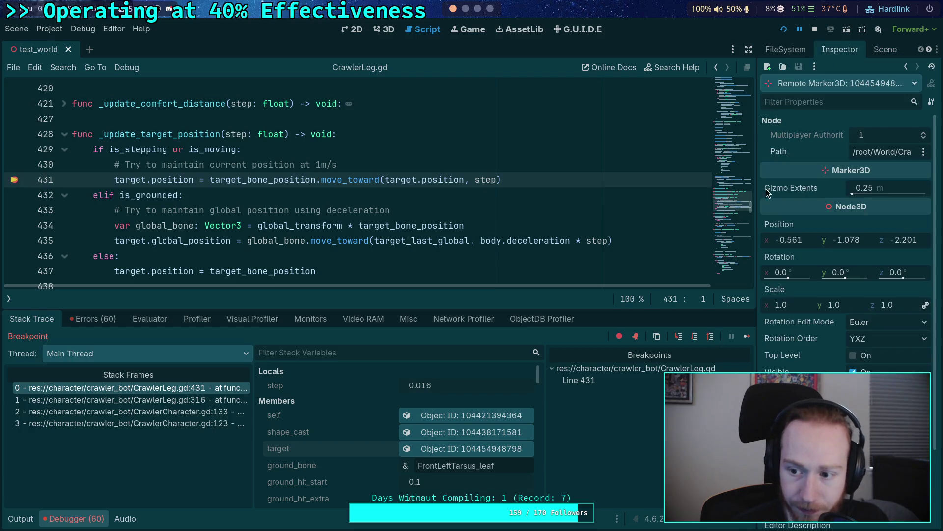
drag(758, 301, 747, 302)
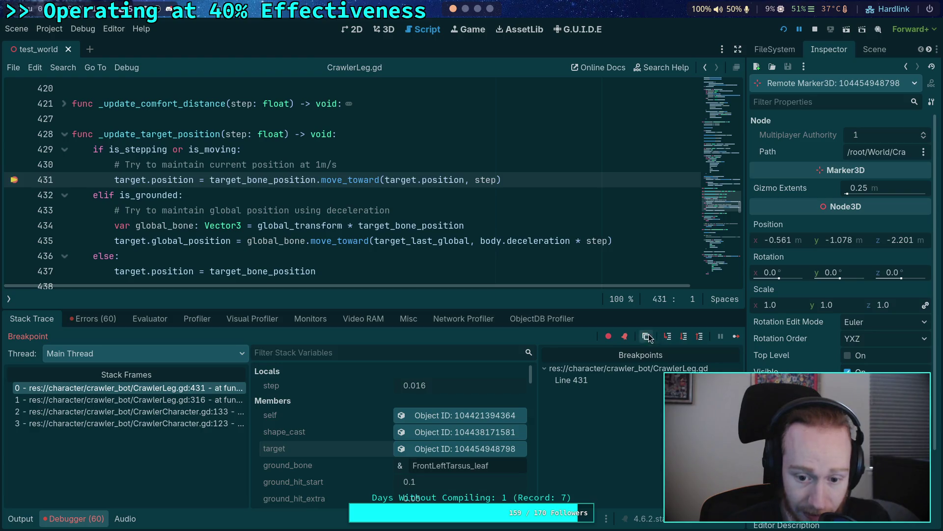
scroll(346, 433, down, 6)
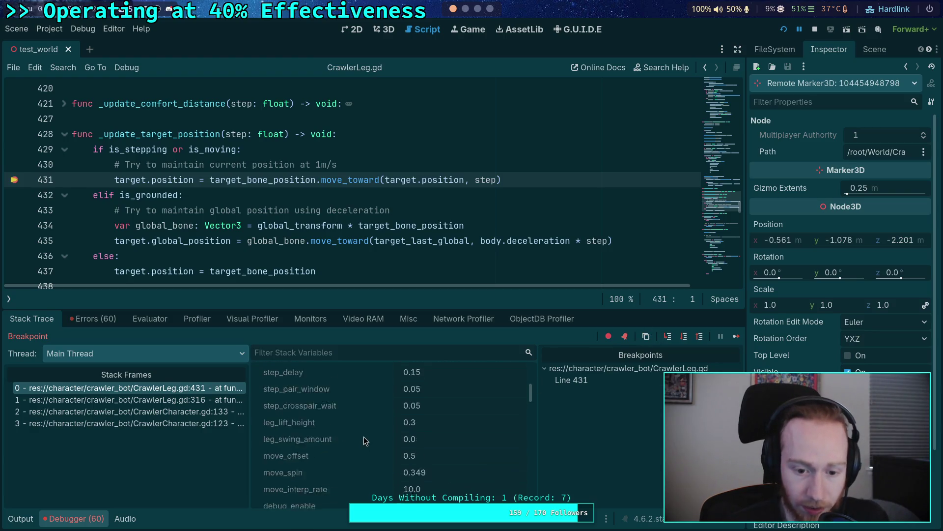
scroll(367, 431, down, 8)
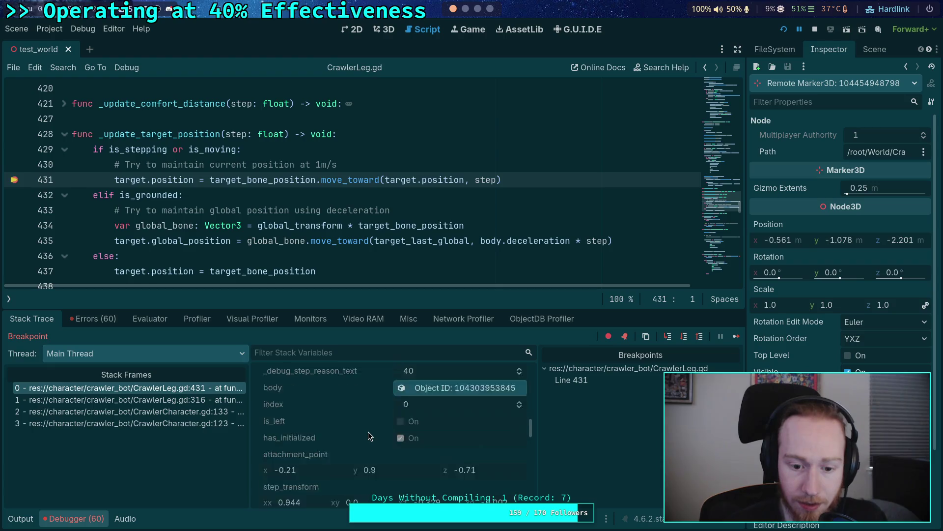
scroll(367, 432, down, 8)
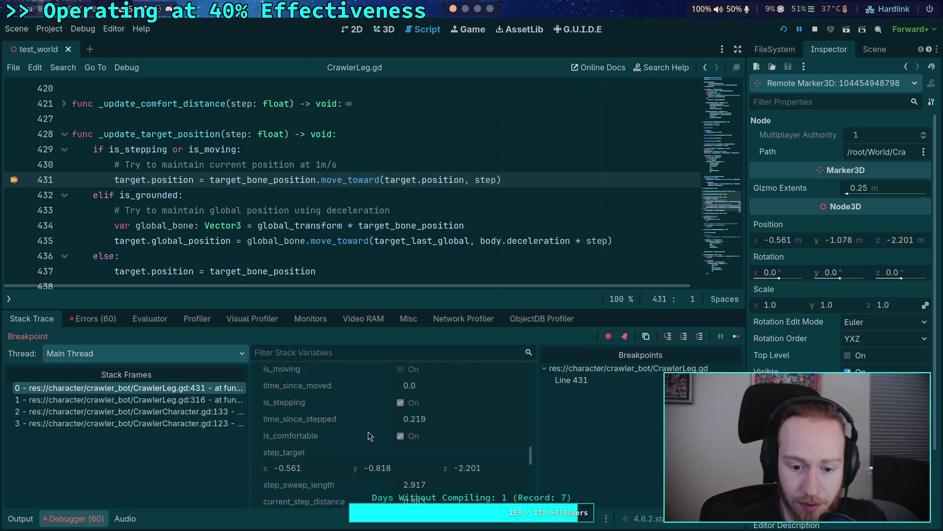
scroll(369, 436, down, 8)
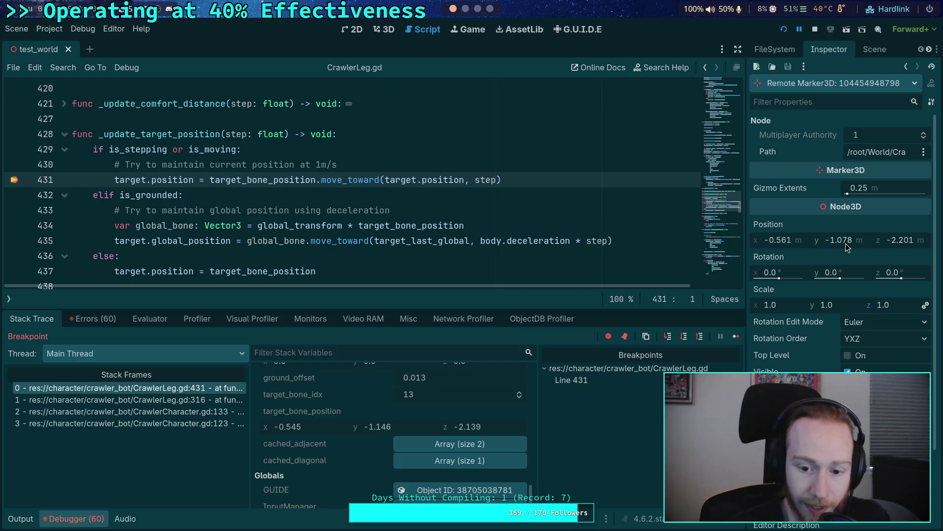
click(686, 336)
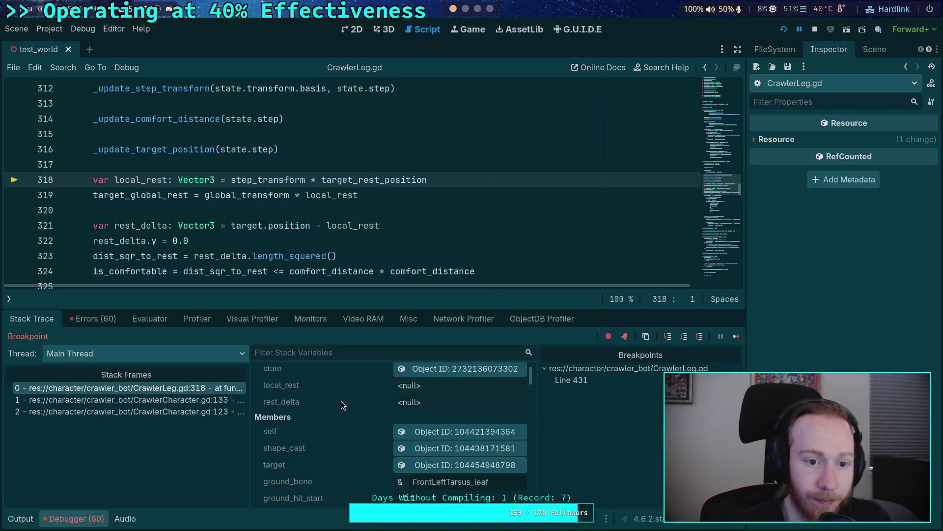
Step: Scroll through the Stack Variables members, then show the scene's node tree
scroll(341, 400, down, 5)
scroll(362, 411, down, 5)
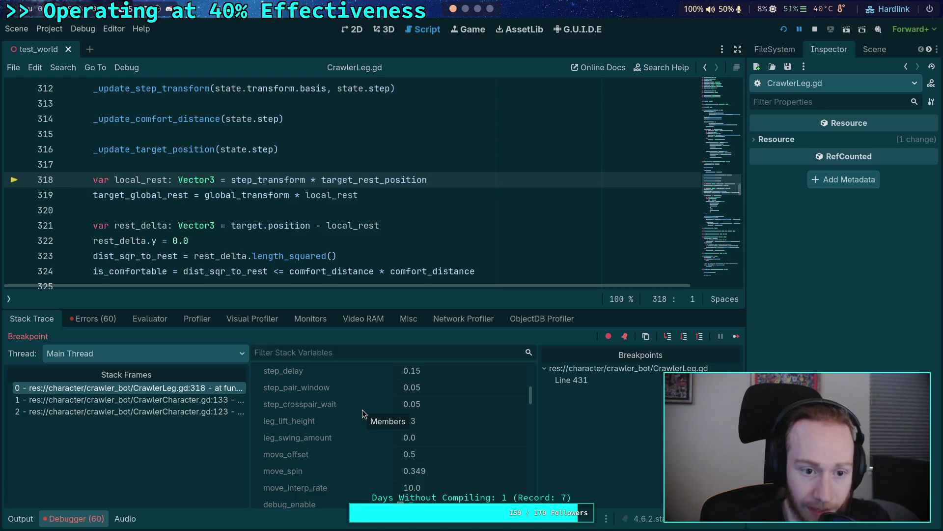
scroll(365, 414, down, 5)
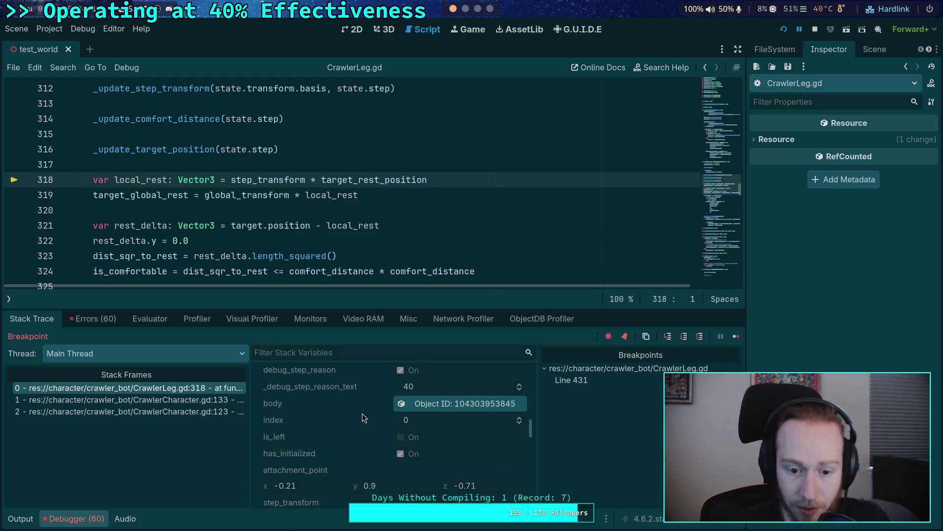
scroll(366, 416, down, 5)
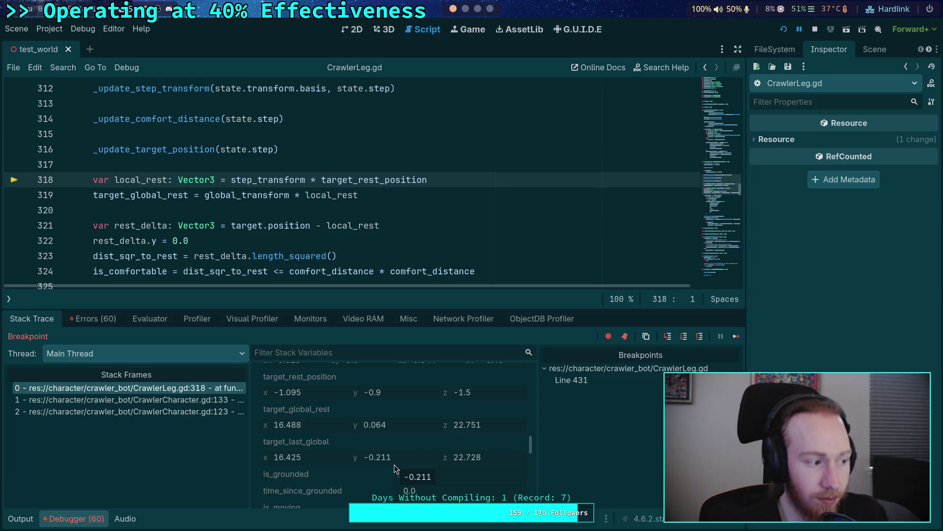
click(875, 49)
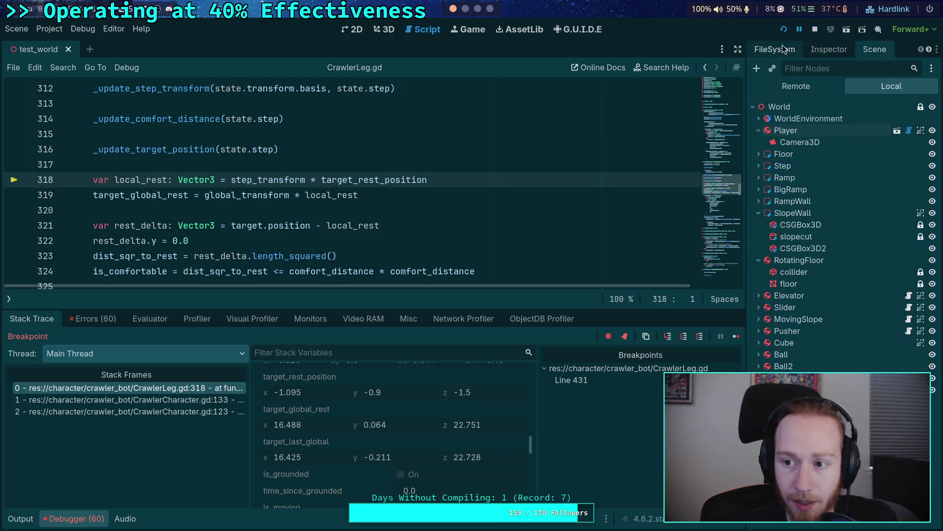
Step: In the Remote tree, expand World and CrawlerBot and show the leg target Marker3D's properties
click(796, 86)
click(759, 154)
click(764, 354)
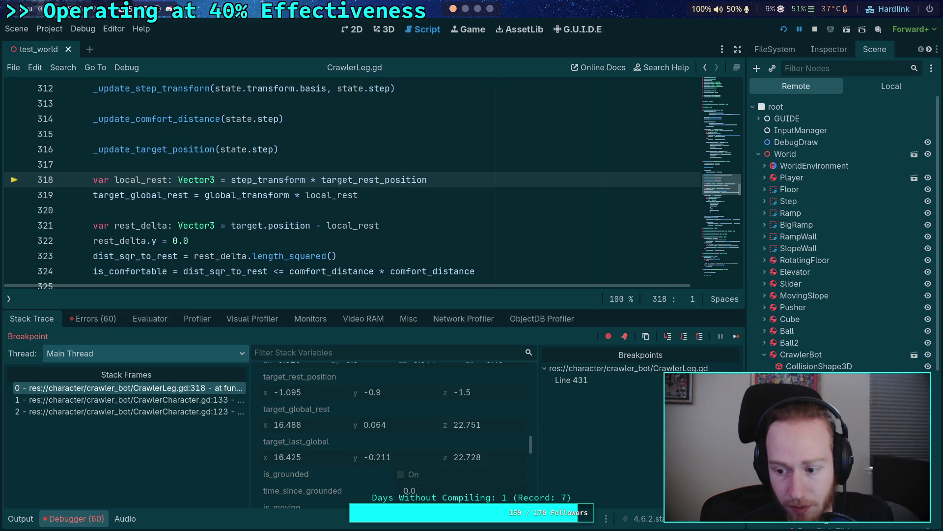
click(830, 50)
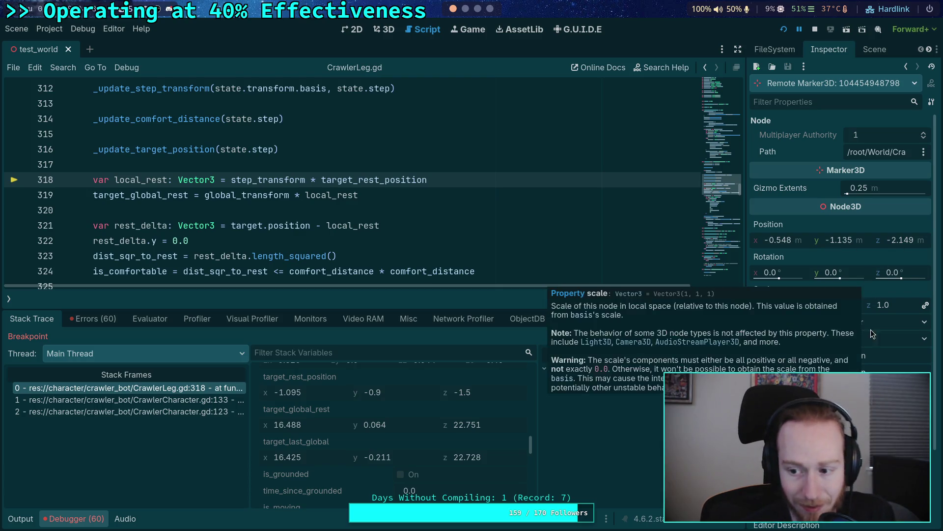
Step: Turn Top Level on to read the marker's global position, off again, then stop the game
click(849, 356)
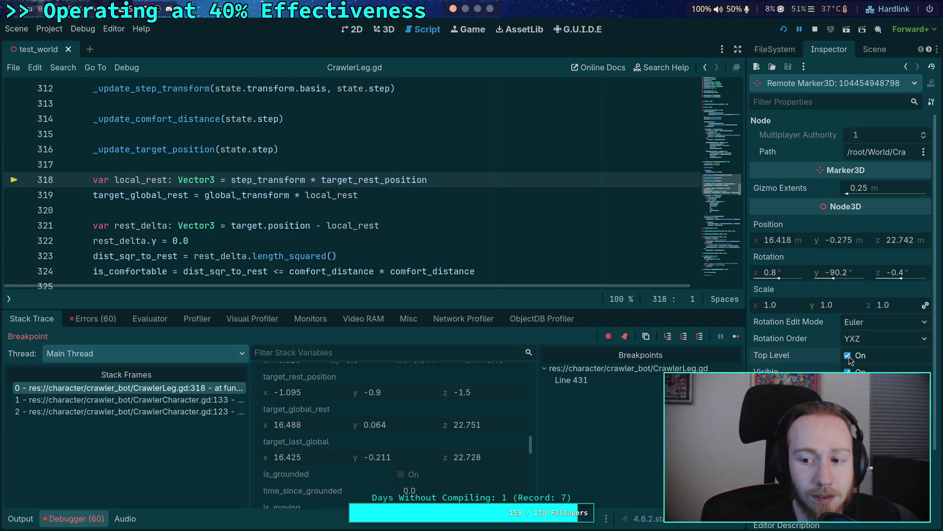
click(849, 357)
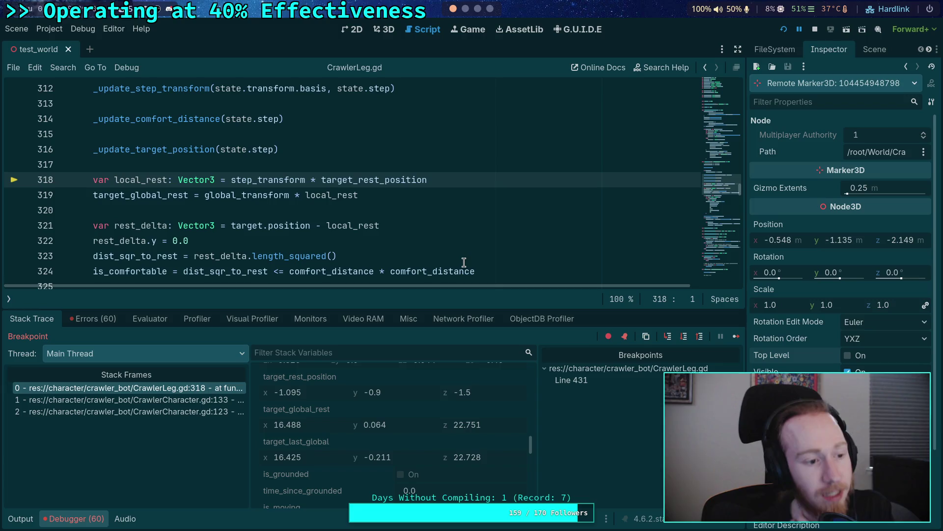
click(816, 27)
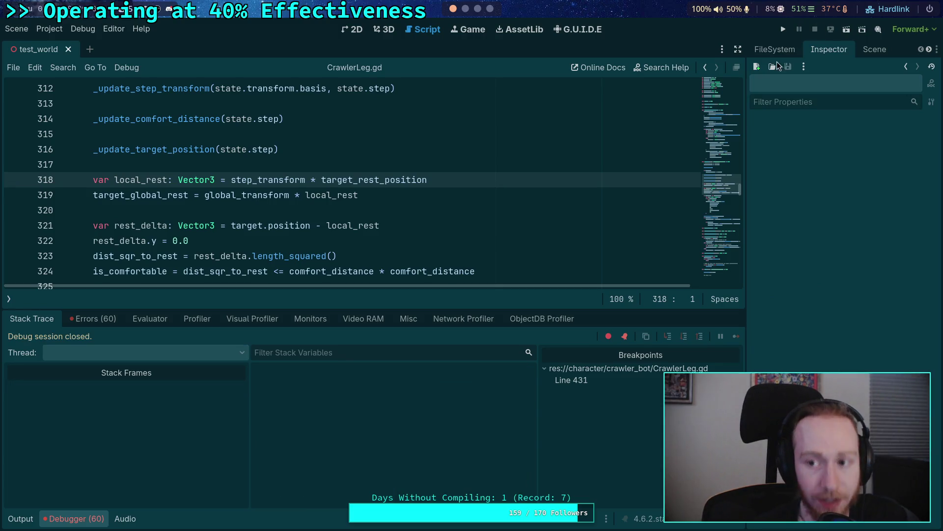
Step: Open CrawlerBot's own scene and show CCDIK3D's expanded IK Settings in a wider Inspector
click(875, 49)
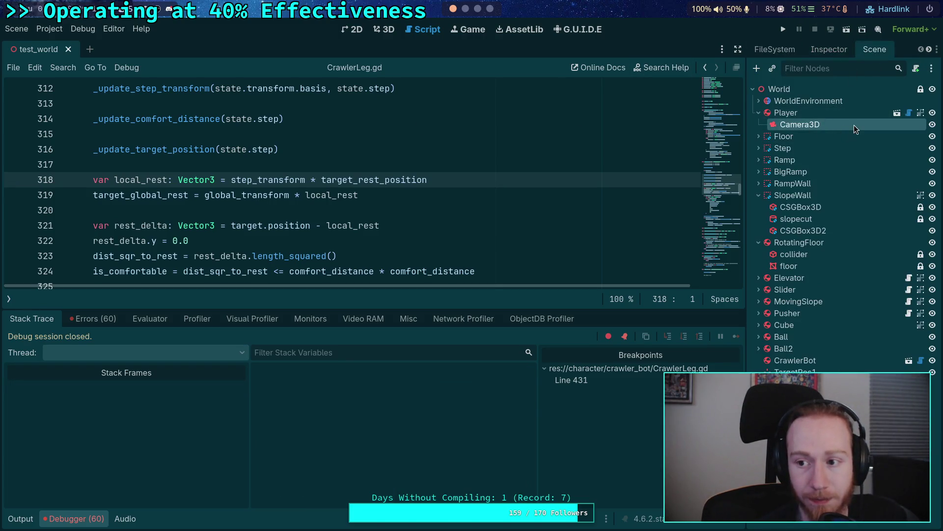
click(840, 360)
click(909, 360)
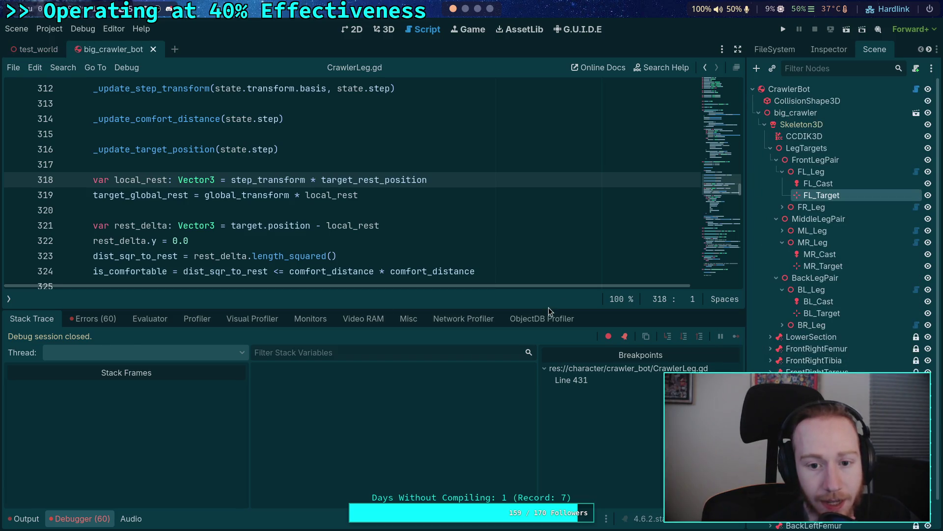
click(806, 136)
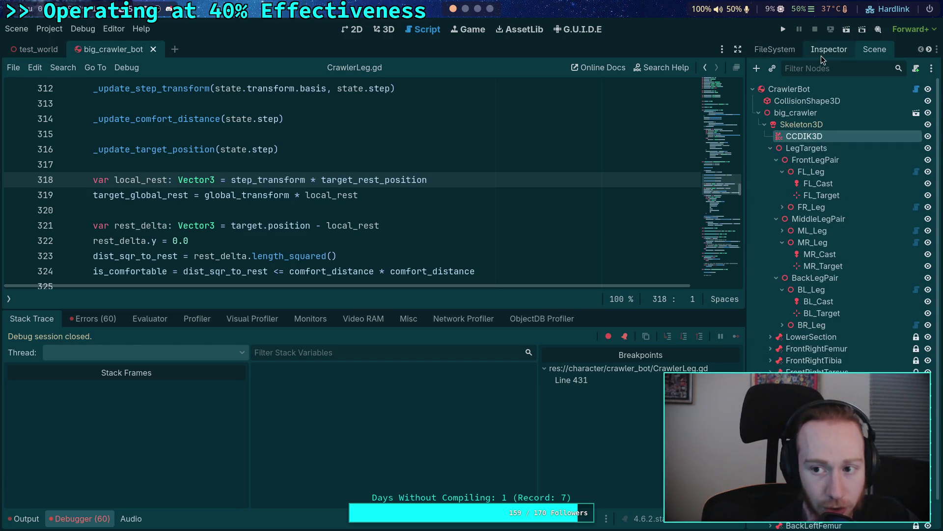
click(829, 50)
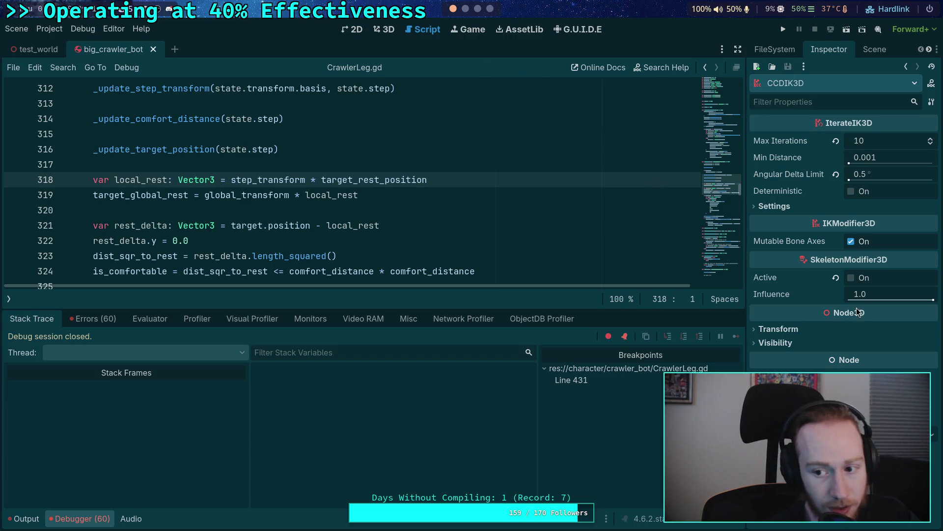
click(786, 207)
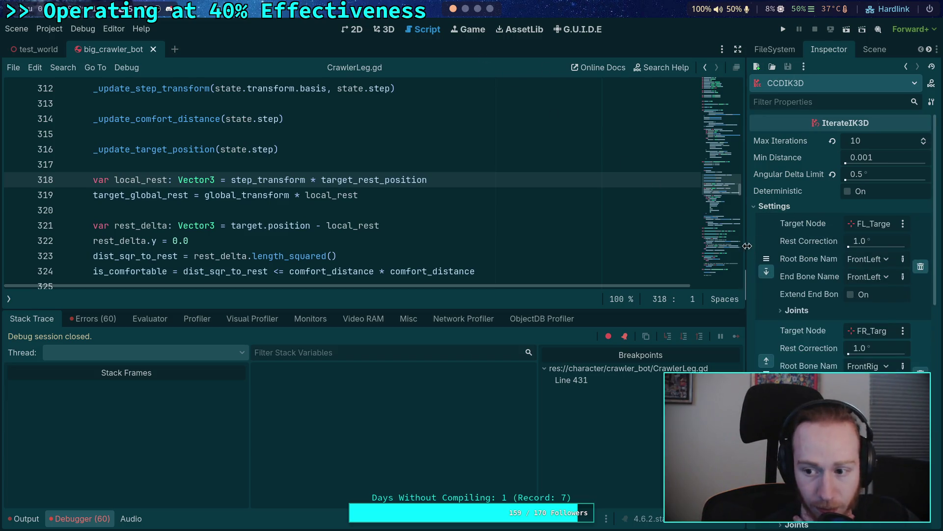
drag(747, 243, 712, 262)
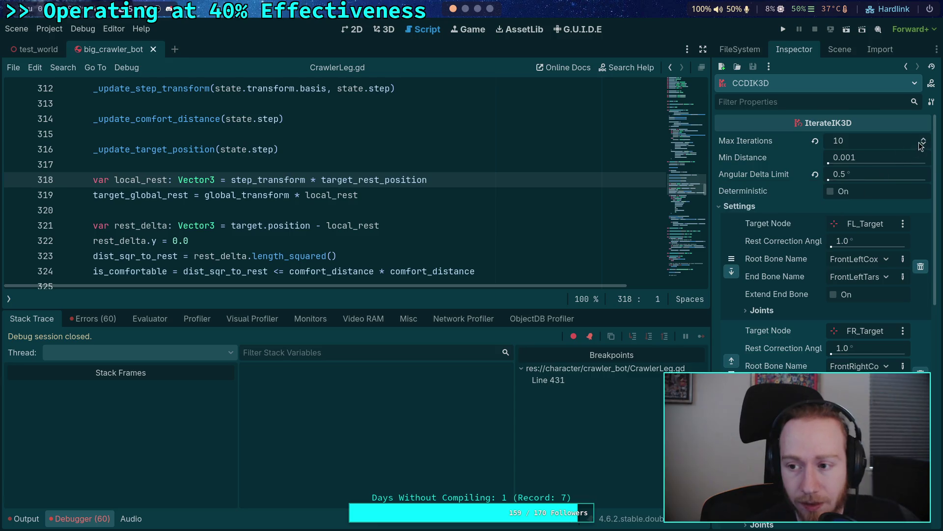
Step: Set the CCDIK3D Angular Delta Limit to 1.0°
click(879, 175)
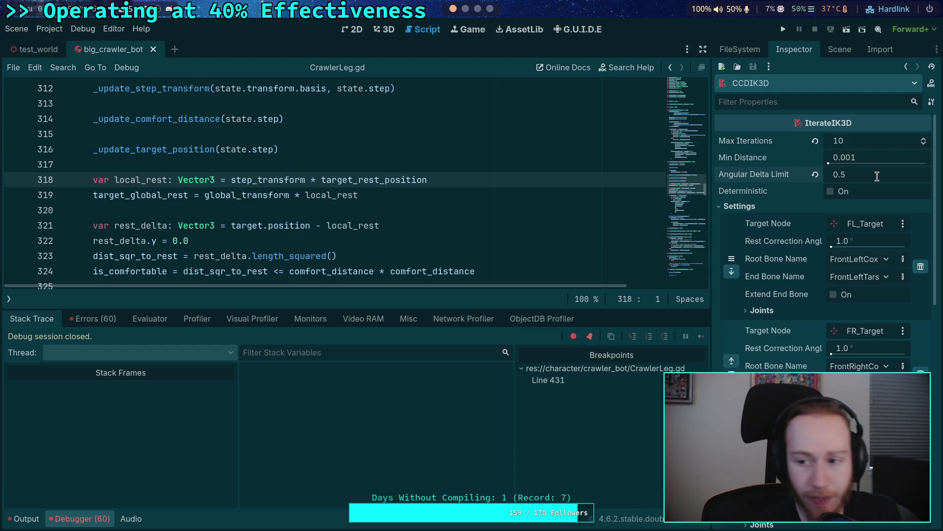
text(01)
key(Return)
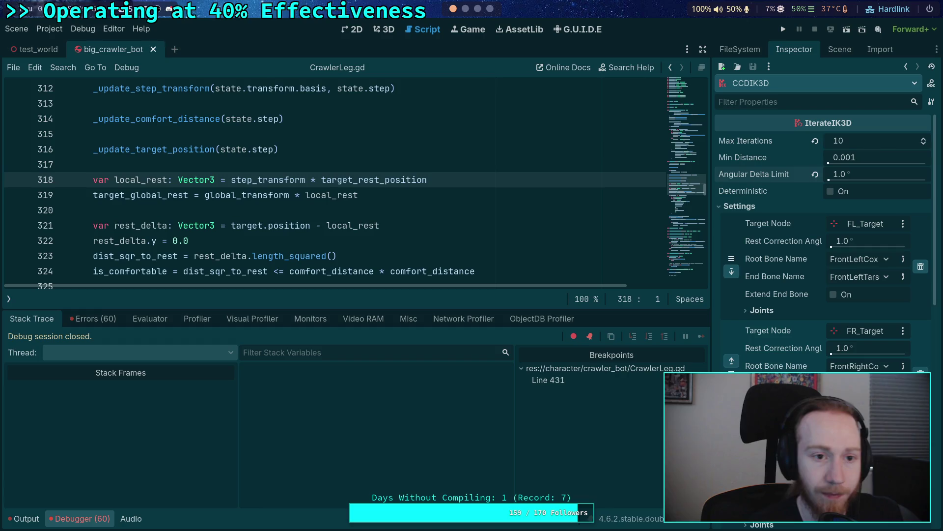
Step: Raise the Angular Delta Limit to 2.0°, then save and close the big_crawler_bot scene
click(877, 174)
text(2)
key(Return)
key(ctrl+s)
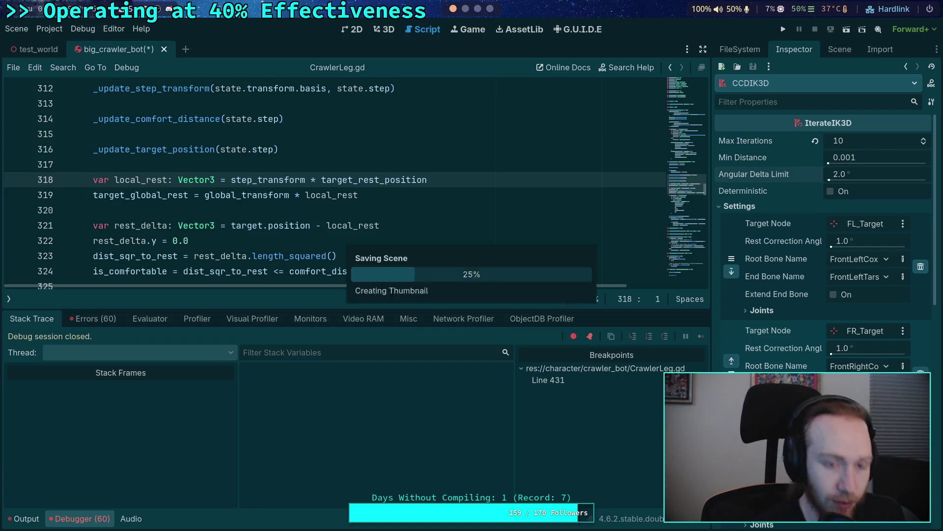
click(152, 50)
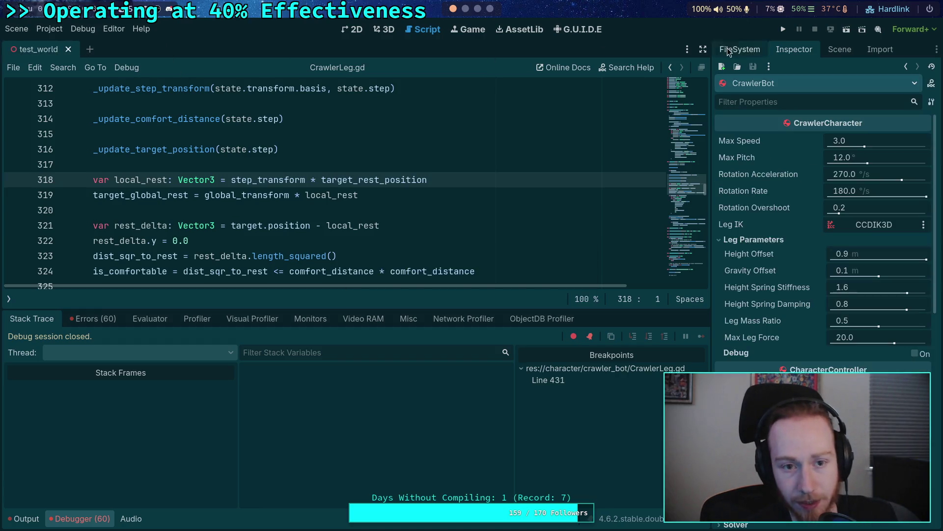